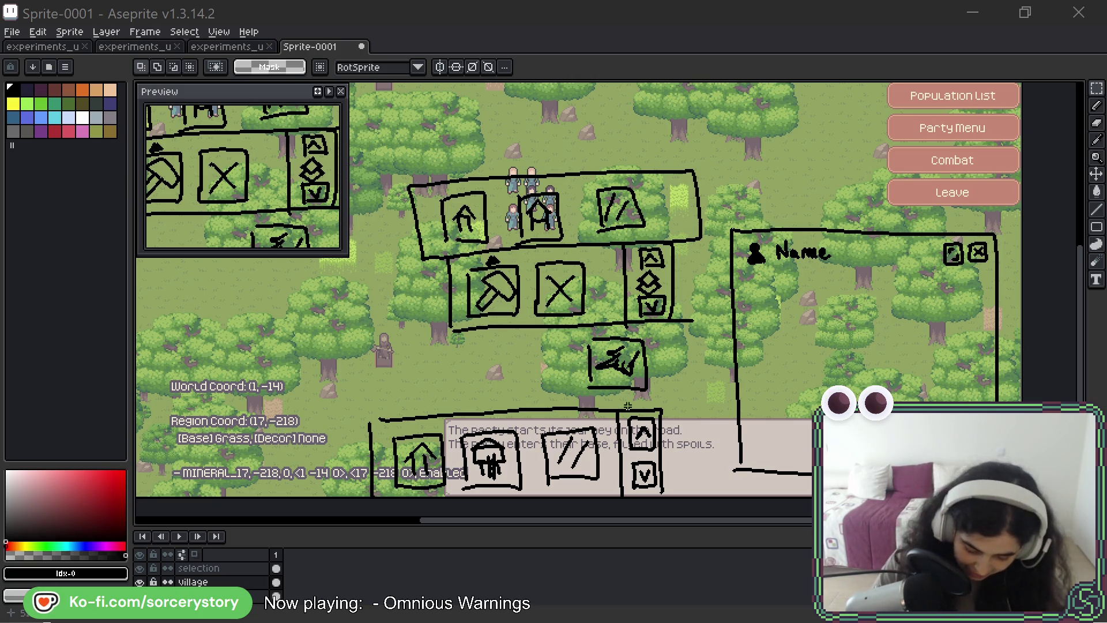
Sketch trial pencil loops around the icon panels, undoing each one so nothing remains.
{"action": "left_click_drag", "start_coordinate": [690, 255], "coordinate": [682, 337]}
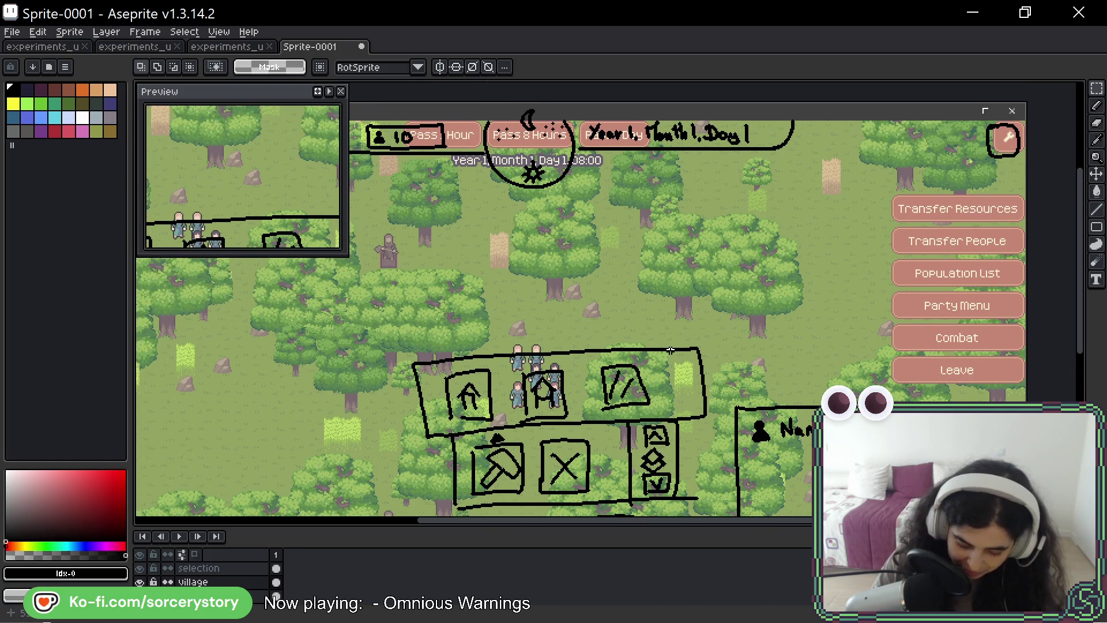
{"action": "scroll", "coordinate": [681, 338], "scroll_direction": "down", "scroll_amount": 1}
{"action": "scroll", "coordinate": [709, 320], "scroll_direction": "down", "scroll_amount": 1}
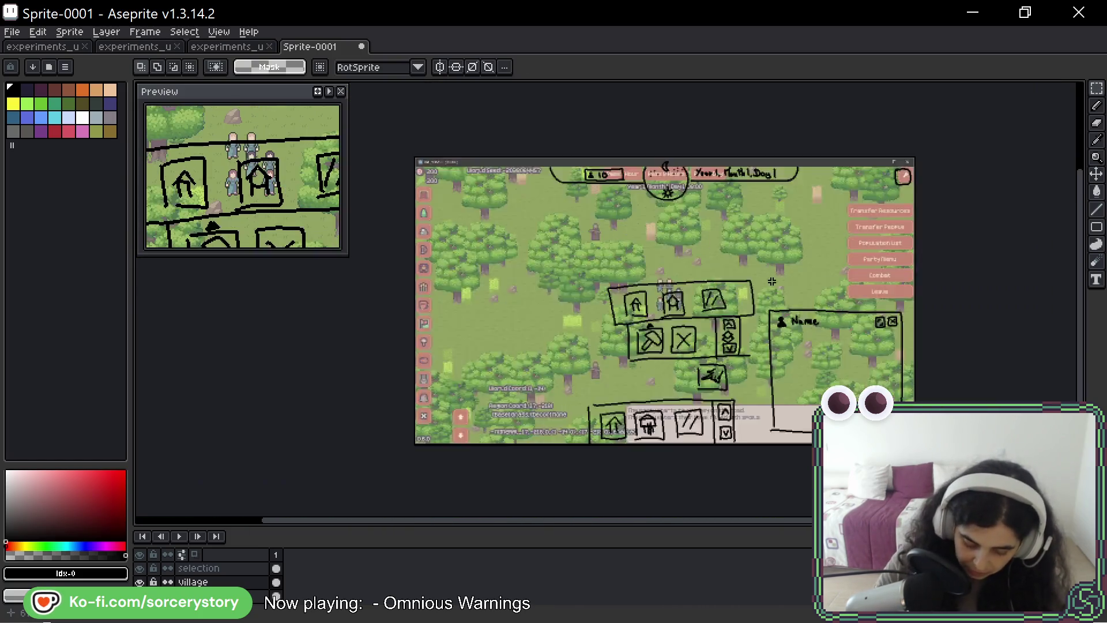
{"action": "scroll", "coordinate": [766, 291], "scroll_direction": "down", "scroll_amount": 1}
{"action": "scroll", "coordinate": [766, 292], "scroll_direction": "up", "scroll_amount": 1}
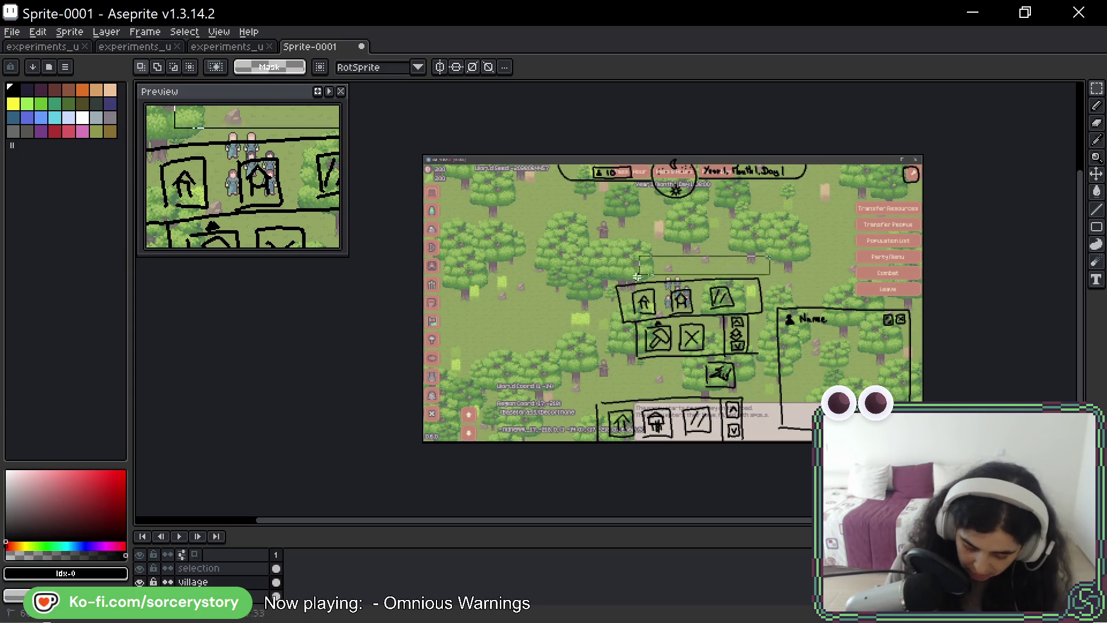
{"action": "key", "text": "b"}
{"action": "left_click_drag", "start_coordinate": [606, 286], "coordinate": [684, 364]}
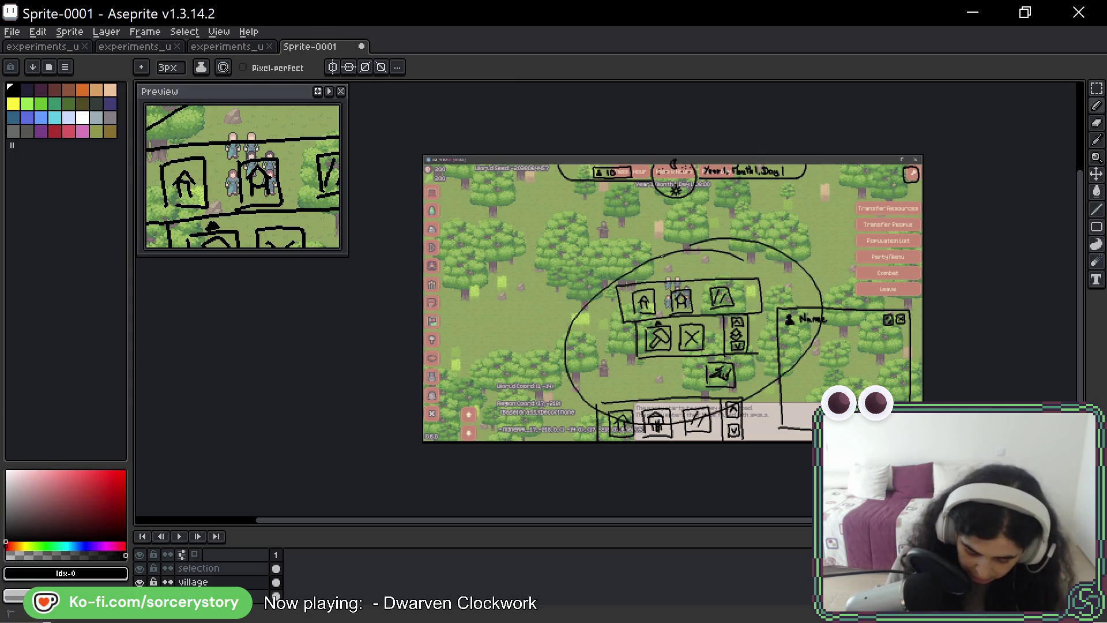
{"action": "key", "text": "ctrl+z"}
{"action": "left_click_drag", "start_coordinate": [588, 391], "coordinate": [761, 372]}
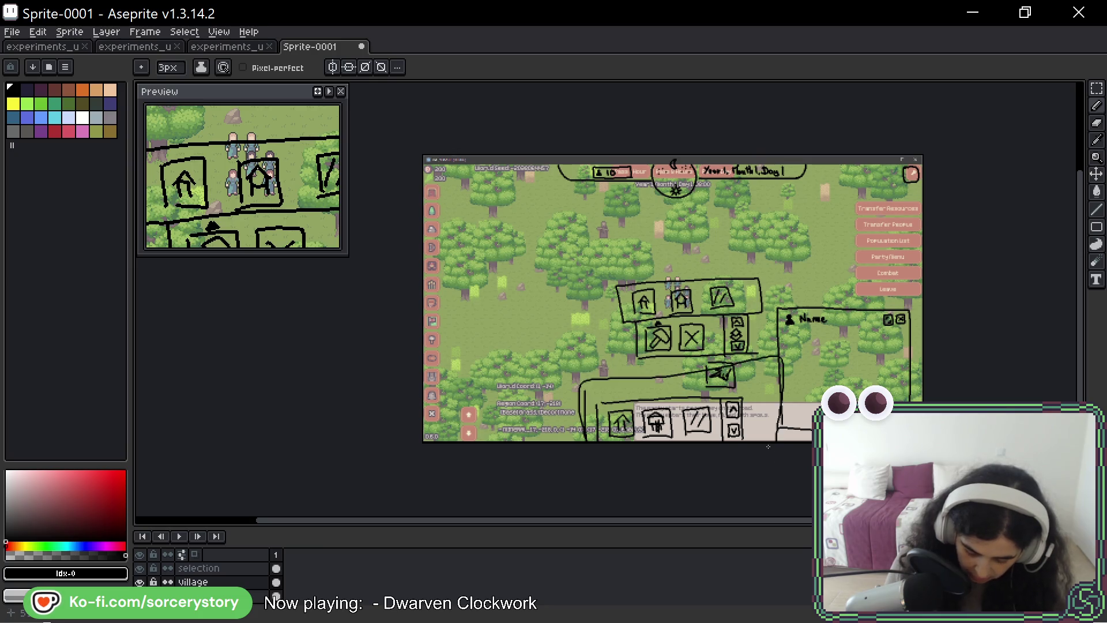
{"action": "key", "text": "ctrl+z"}
{"action": "left_click_drag", "start_coordinate": [770, 259], "coordinate": [761, 268]}
{"action": "key", "text": "ctrl+z"}
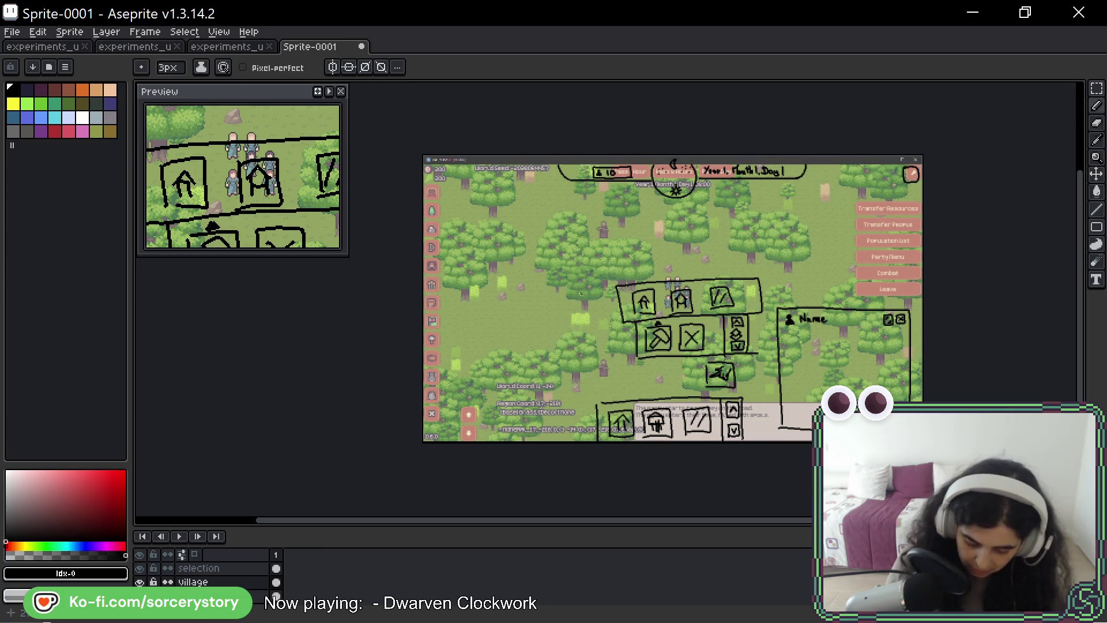
{"action": "scroll", "coordinate": [586, 297], "scroll_direction": "up", "scroll_amount": 2}
{"action": "scroll", "coordinate": [586, 297], "scroll_direction": "up", "scroll_amount": 1}
{"action": "scroll", "coordinate": [586, 297], "scroll_direction": "down", "scroll_amount": 2}
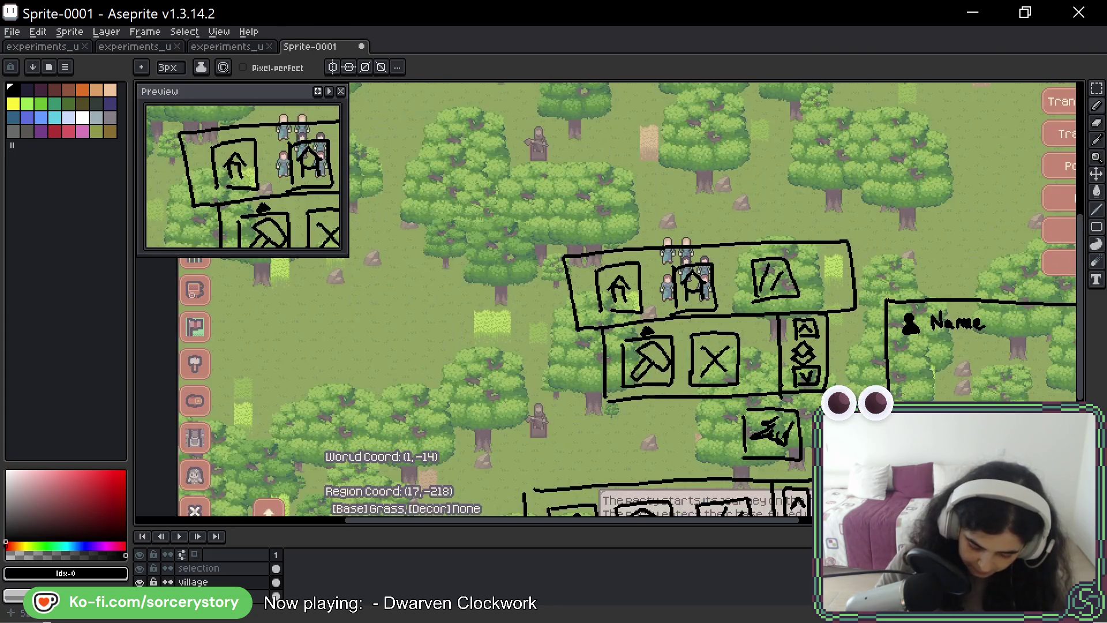
{"action": "scroll", "coordinate": [597, 329], "scroll_direction": "up", "scroll_amount": 1}
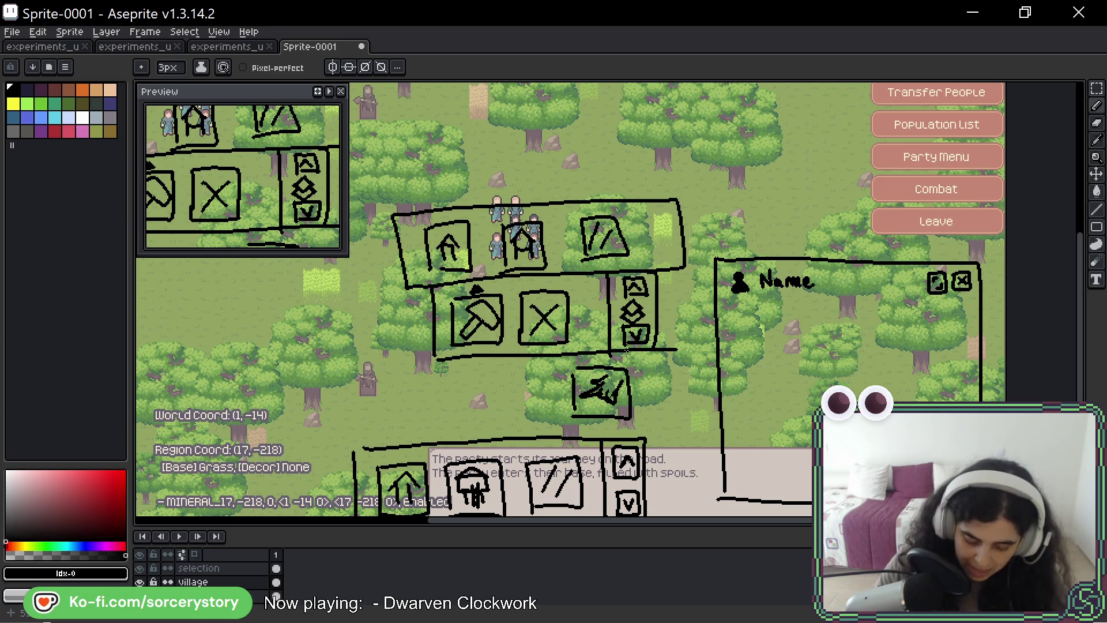
{"action": "scroll", "coordinate": [597, 394], "scroll_direction": "up", "scroll_amount": 1}
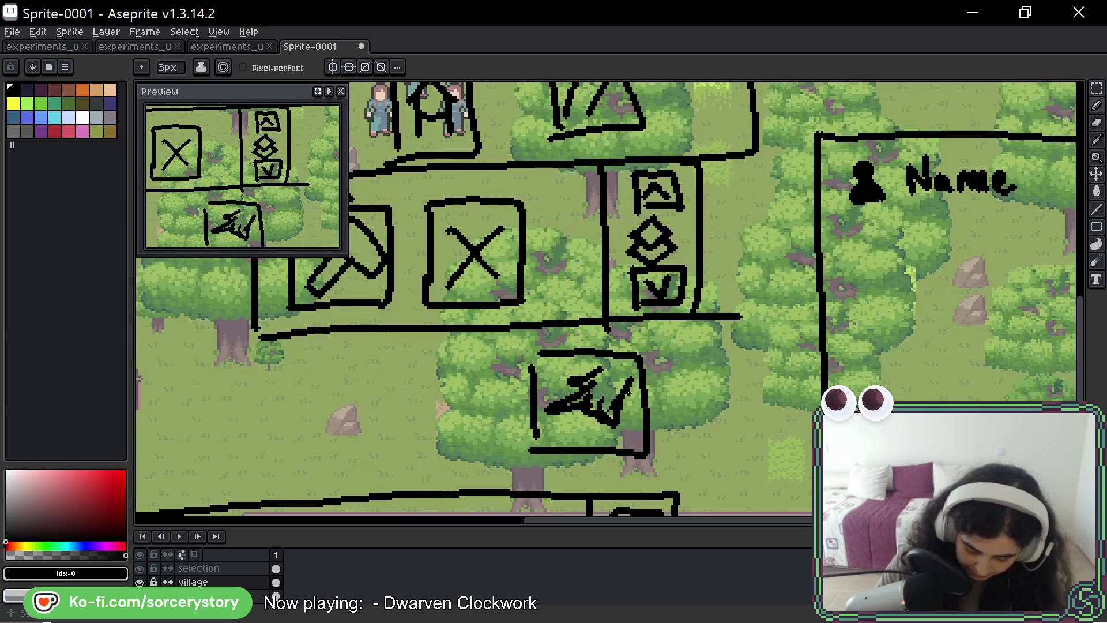
Select the arrow-and-diamond icon column with the Rectangular Marquee (M).
{"action": "left_click_drag", "start_coordinate": [591, 286], "coordinate": [702, 350]}
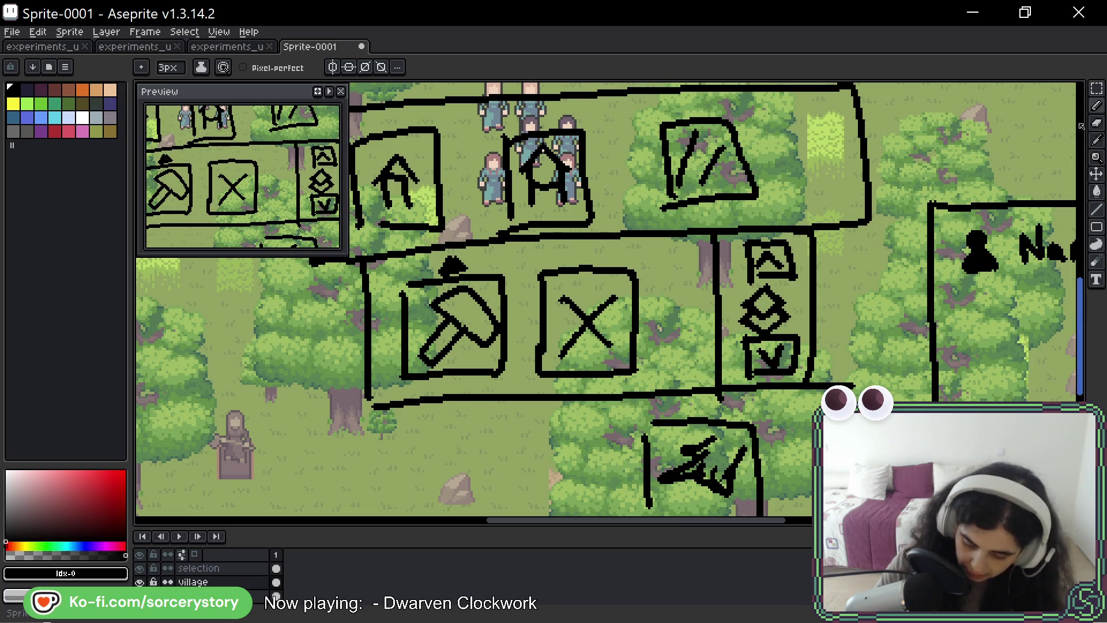
{"action": "key", "text": "m"}
{"action": "left_click_drag", "start_coordinate": [605, 328], "coordinate": [450, 320]}
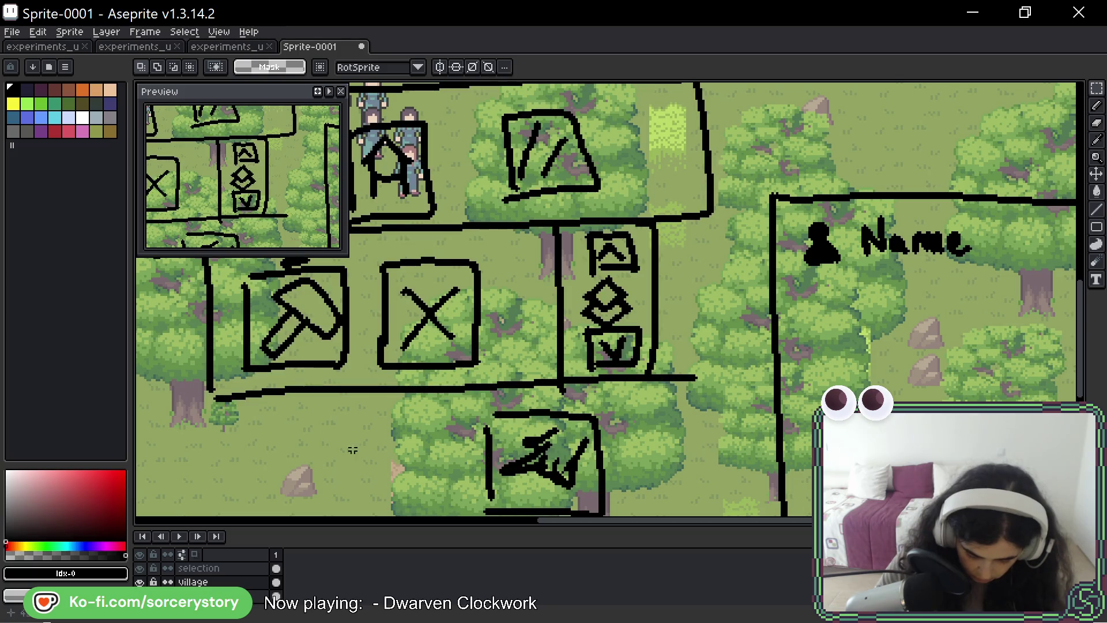
{"action": "left_click_drag", "start_coordinate": [715, 398], "coordinate": [519, 227]}
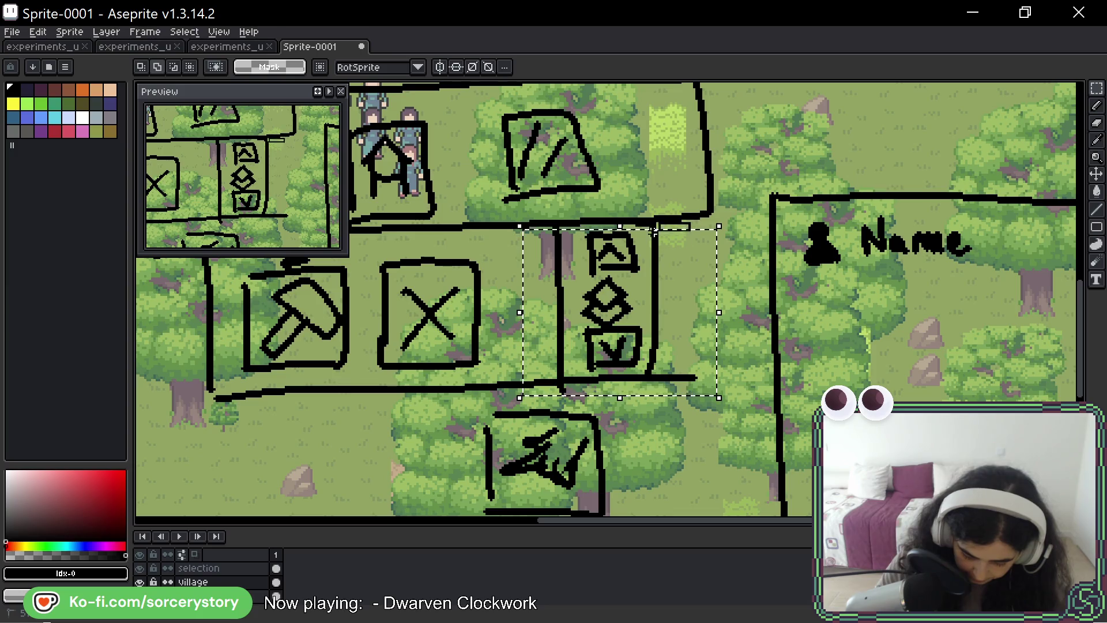
Reselect the icon column, nudge it up one pixel and commit its position.
{"action": "mouse_move", "coordinate": [691, 224]}
{"action": "left_mouse_down"}
{"action": "mouse_move", "coordinate": [500, 283]}
{"action": "mouse_move", "coordinate": [639, 280]}
{"action": "left_mouse_up"}
{"action": "key", "text": "Up"}
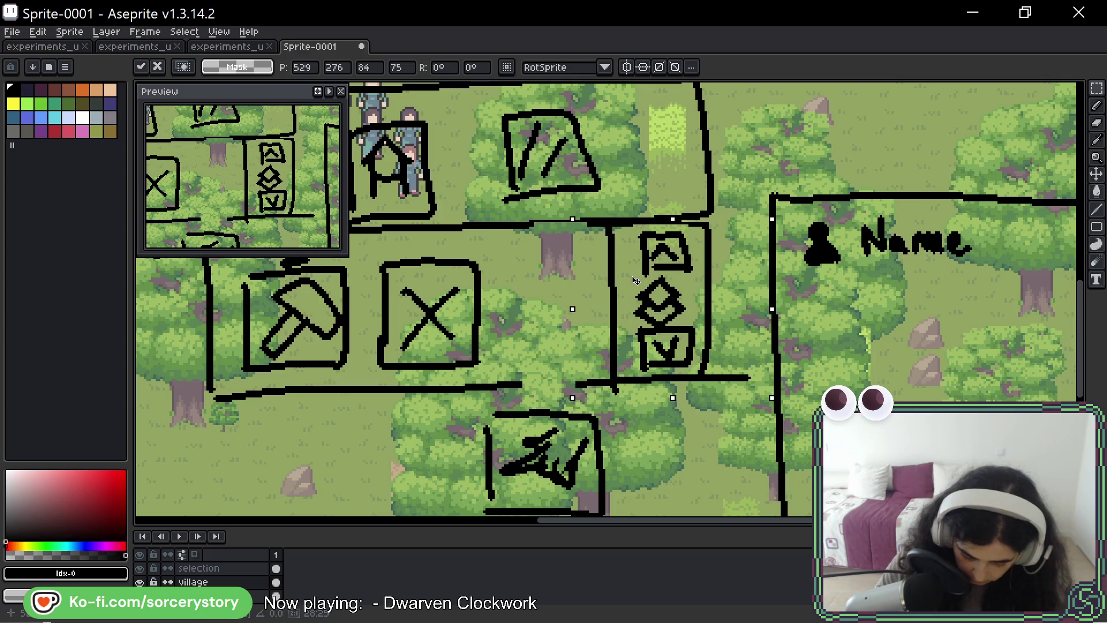
{"action": "key", "text": "Escape"}
{"action": "scroll", "coordinate": [580, 331], "scroll_direction": "down", "scroll_amount": 3}
Remove the stray line right of the column and close the gap in the panel's bottom line.
{"action": "key", "text": "b"}
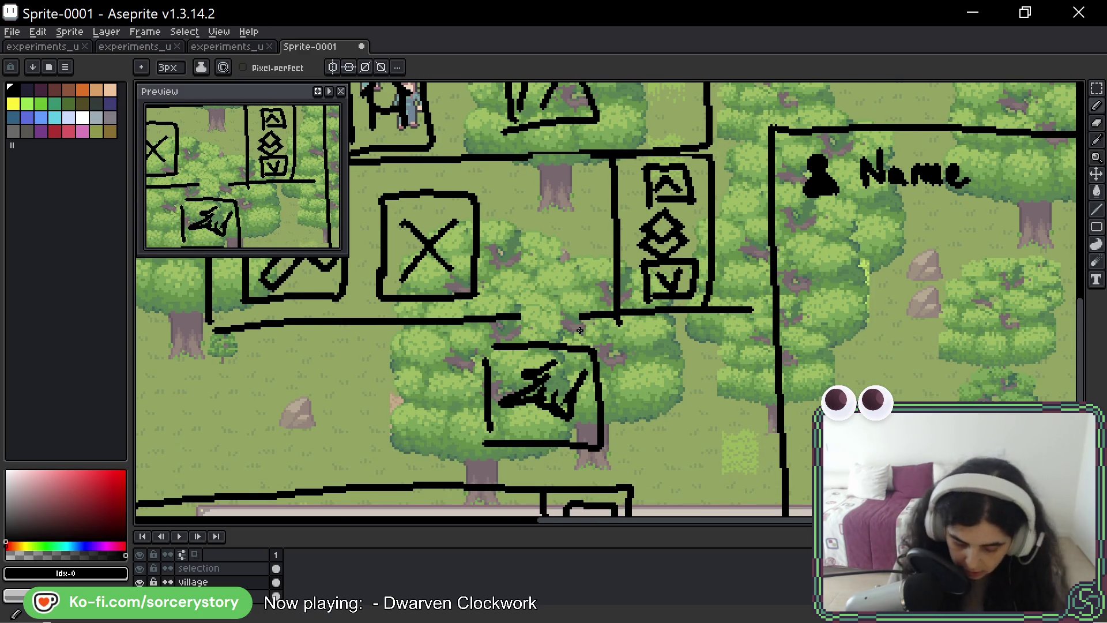
{"action": "key", "text": "e"}
{"action": "left_click_drag", "start_coordinate": [701, 312], "coordinate": [758, 310]}
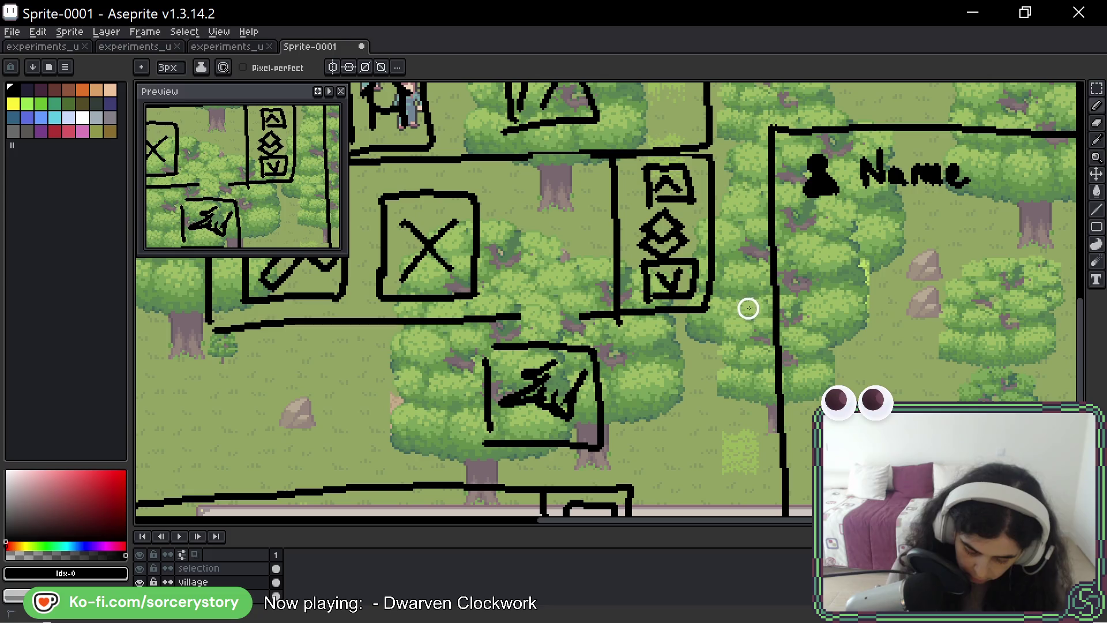
{"action": "left_click_drag", "start_coordinate": [531, 319], "coordinate": [580, 318]}
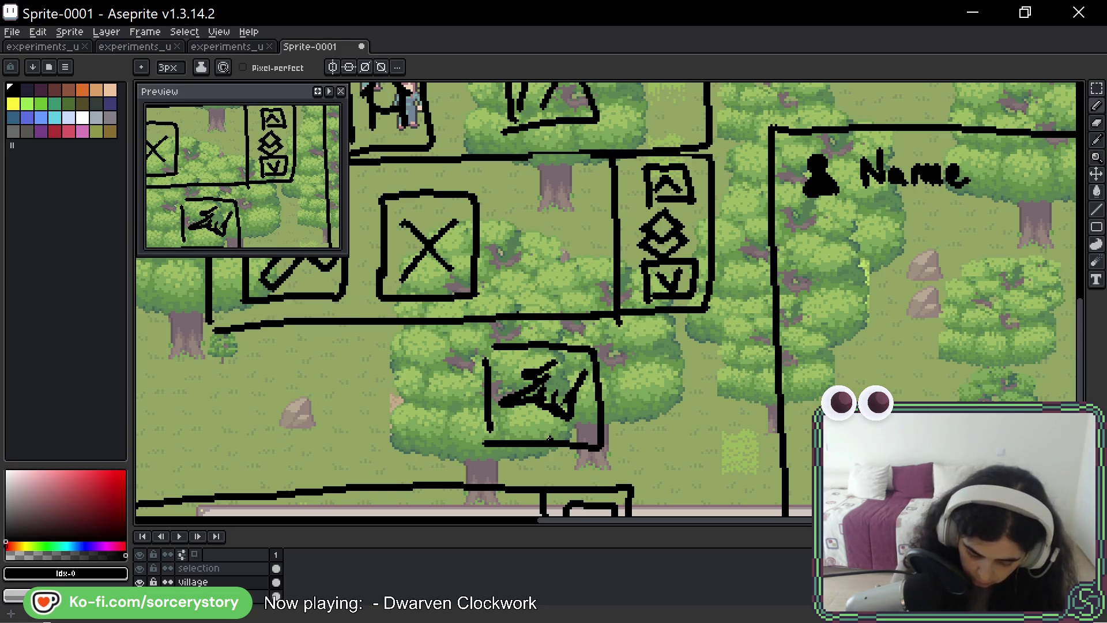
Marquee-move the scribbled sword box up beside the X box, then back below the panel.
{"action": "key", "text": "m"}
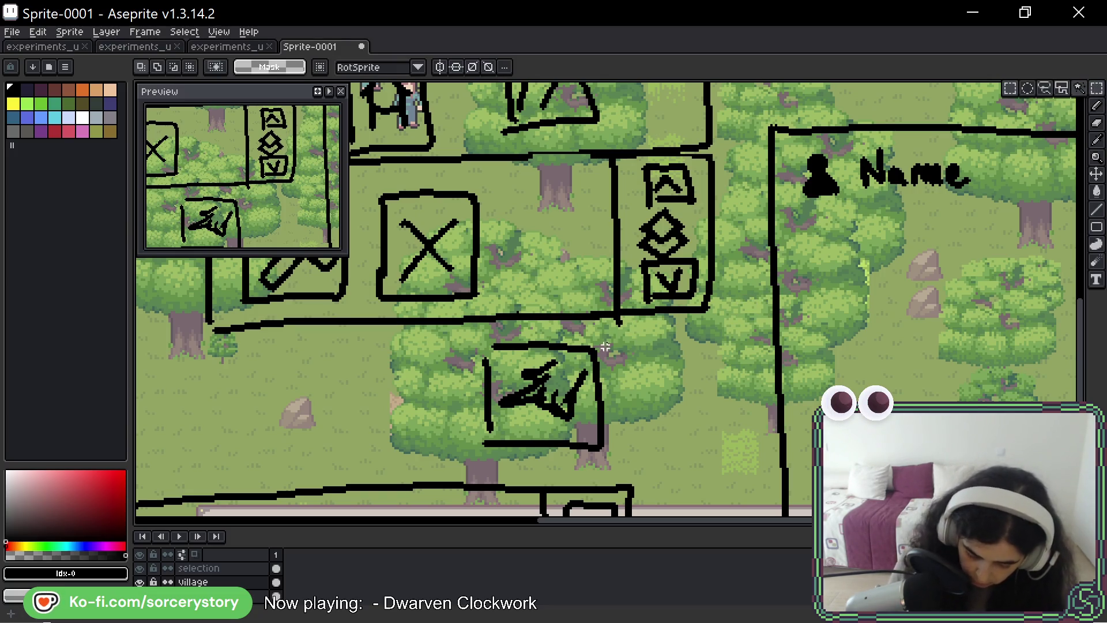
{"action": "mouse_move", "coordinate": [467, 339]}
{"action": "left_mouse_down"}
{"action": "mouse_move", "coordinate": [532, 411]}
{"action": "mouse_move", "coordinate": [632, 459]}
{"action": "left_mouse_up"}
{"action": "left_click_drag", "start_coordinate": [597, 389], "coordinate": [597, 231]}
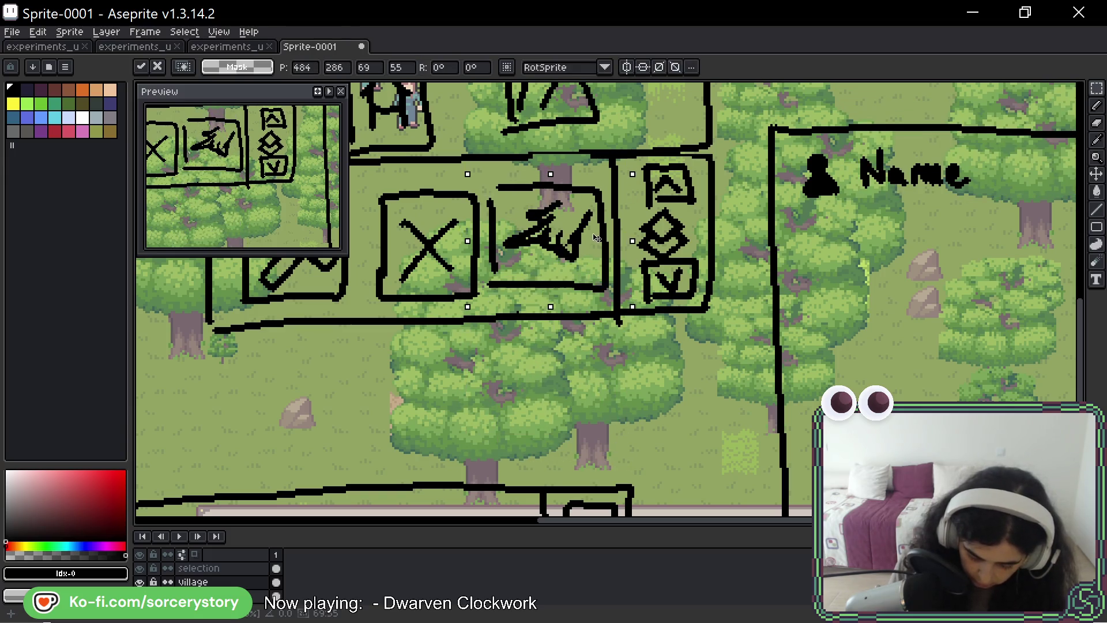
{"action": "key", "text": "Escape"}
{"action": "scroll", "coordinate": [577, 387], "scroll_direction": "down", "scroll_amount": 1}
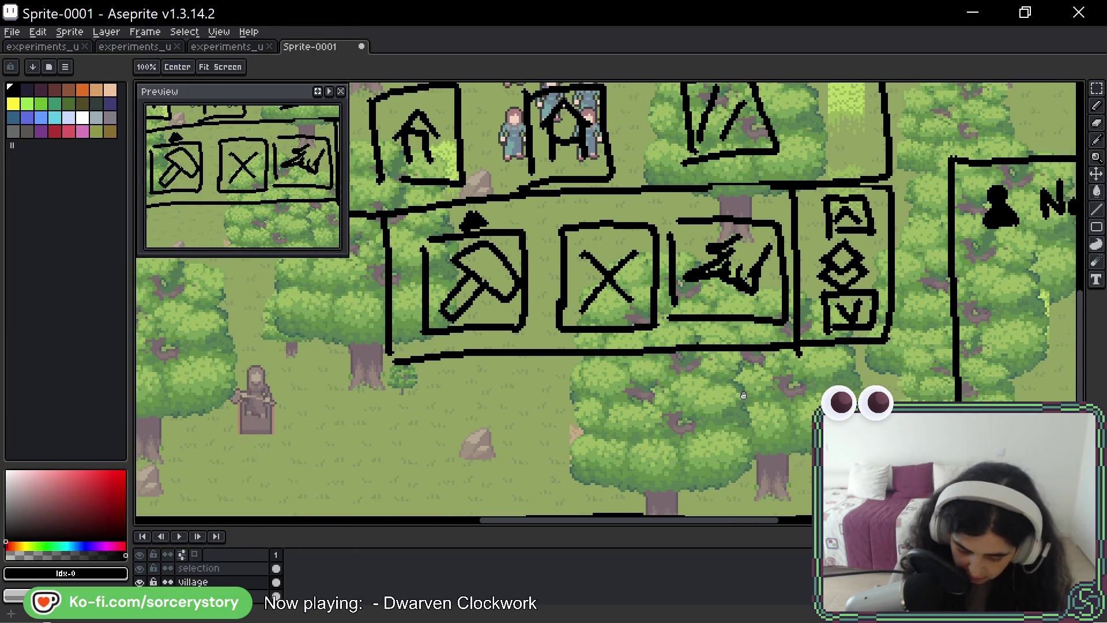
{"action": "scroll", "coordinate": [578, 386], "scroll_direction": "up", "scroll_amount": 1}
{"action": "left_click_drag", "start_coordinate": [498, 207], "coordinate": [622, 320]}
{"action": "left_click_drag", "start_coordinate": [558, 260], "coordinate": [550, 411]}
{"action": "key", "text": "Escape"}
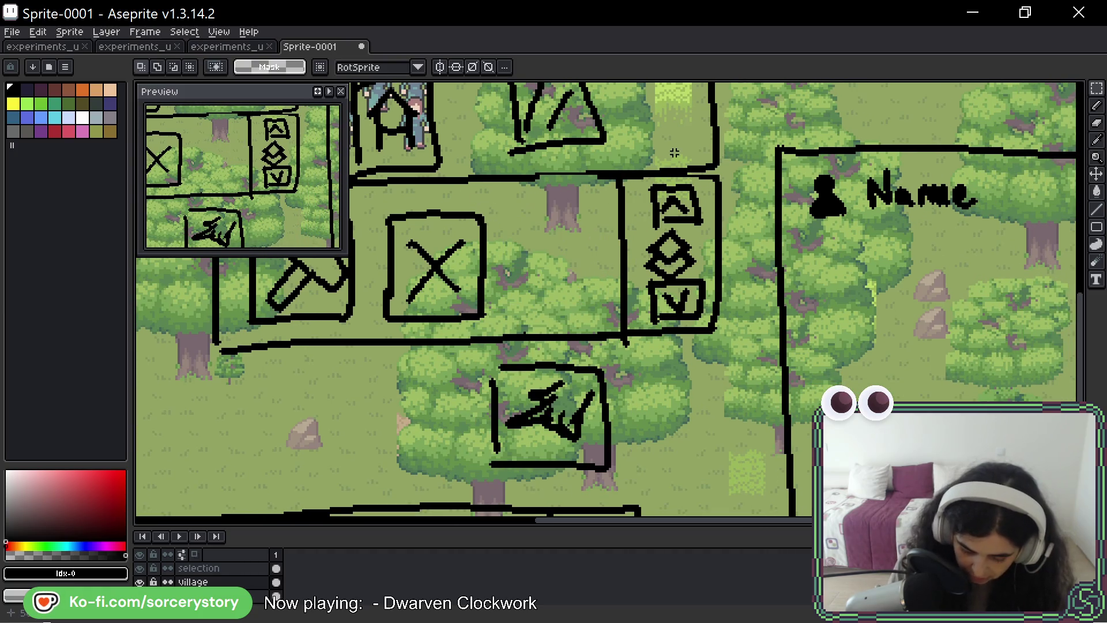
Shift the icon column farther right, deselect, and extend the row's bottom line to reach it.
{"action": "left_click_drag", "start_coordinate": [585, 168], "coordinate": [718, 346]}
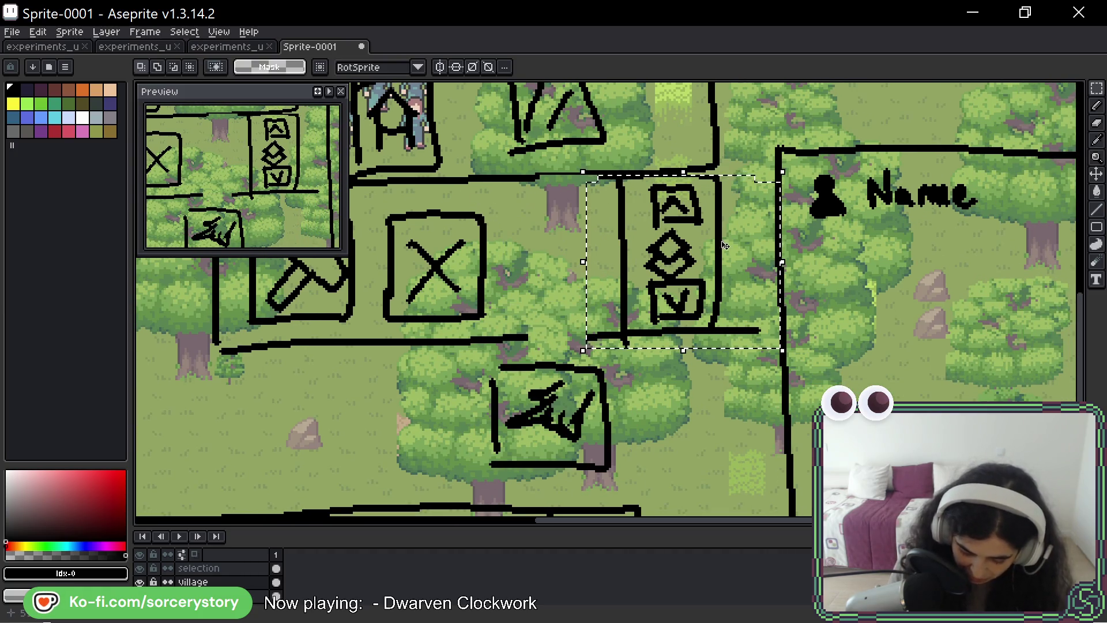
{"action": "left_click_drag", "start_coordinate": [683, 251], "coordinate": [735, 250]}
{"action": "key", "text": "Right"}
{"action": "key", "text": "Right"}
{"action": "key", "text": "Right"}
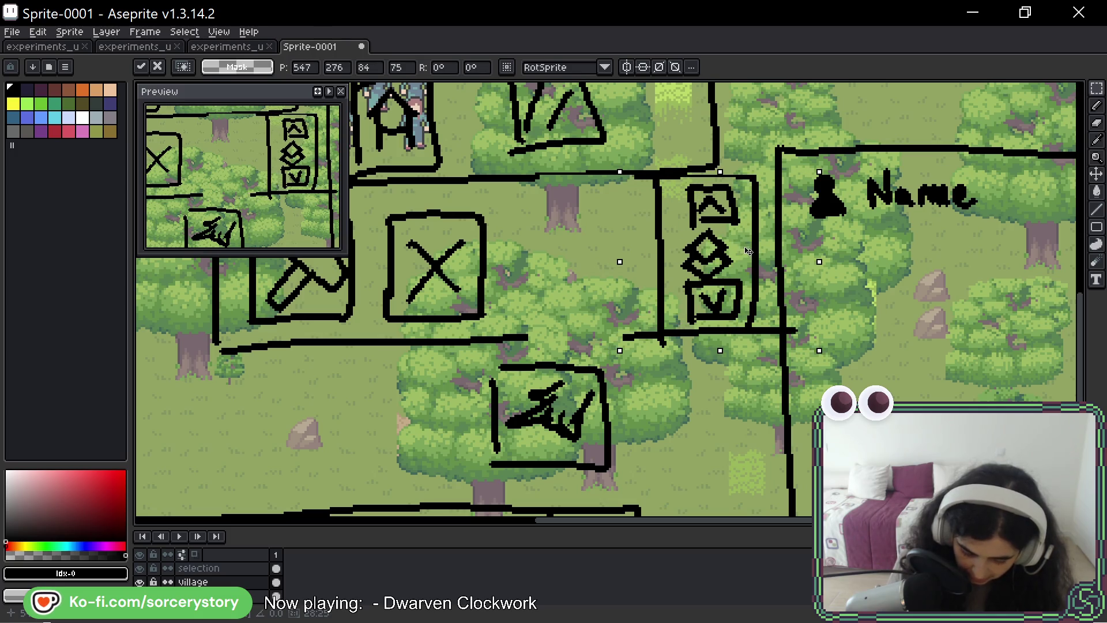
{"action": "scroll", "coordinate": [771, 270], "scroll_direction": "up", "scroll_amount": 1}
{"action": "scroll", "coordinate": [796, 273], "scroll_direction": "down", "scroll_amount": 1}
{"action": "scroll", "coordinate": [811, 313], "scroll_direction": "up", "scroll_amount": 1}
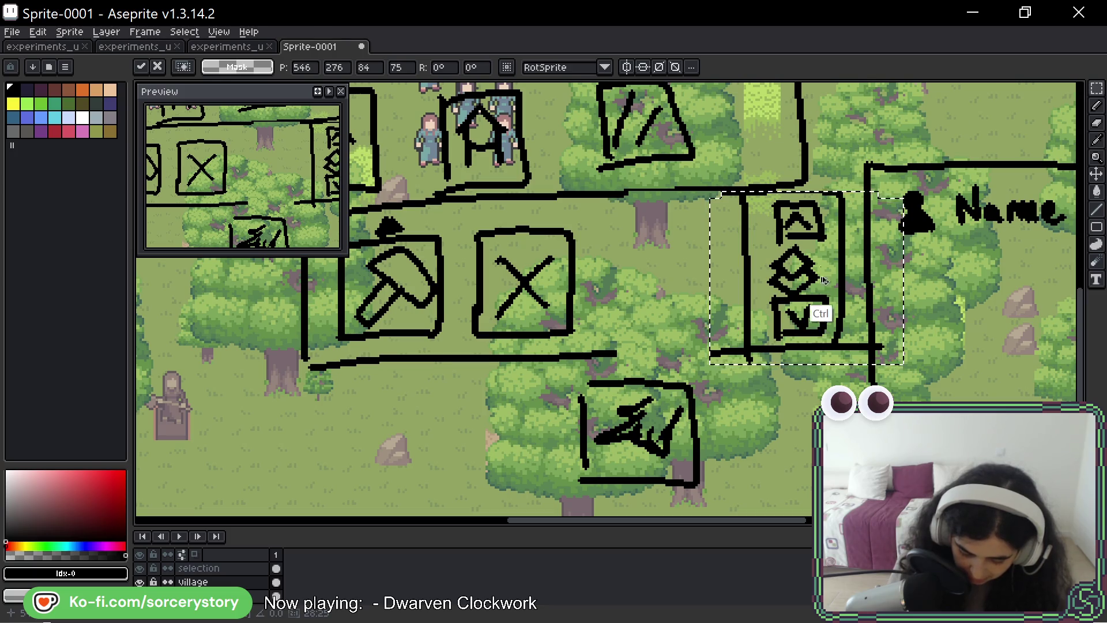
{"action": "key", "text": "ctrl+d"}
{"action": "key", "text": "b"}
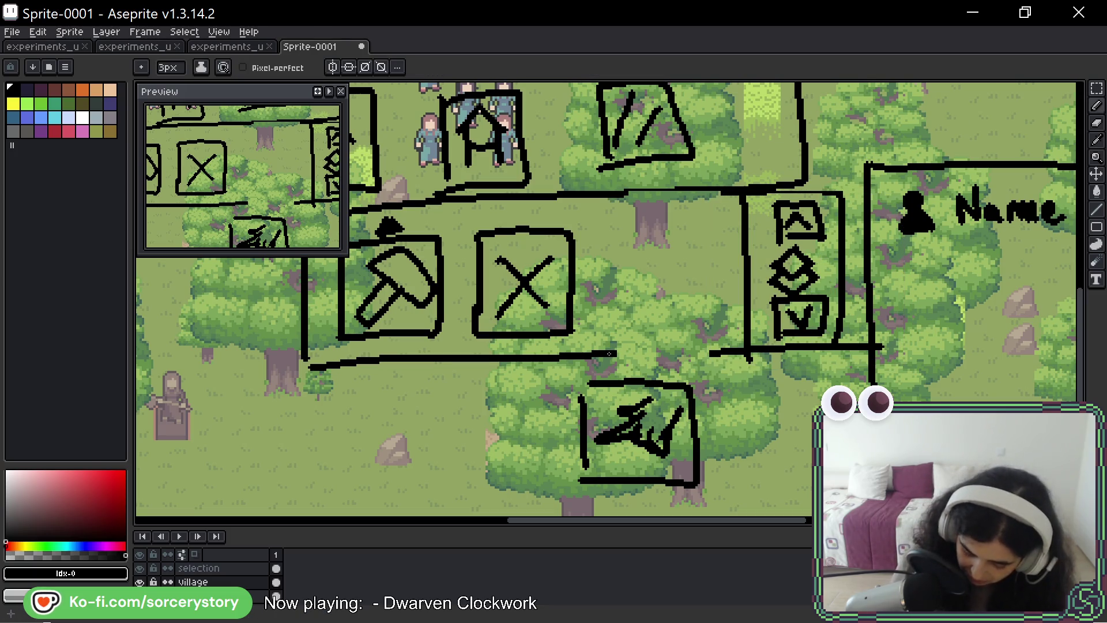
{"action": "left_click_drag", "start_coordinate": [616, 352], "coordinate": [745, 350]}
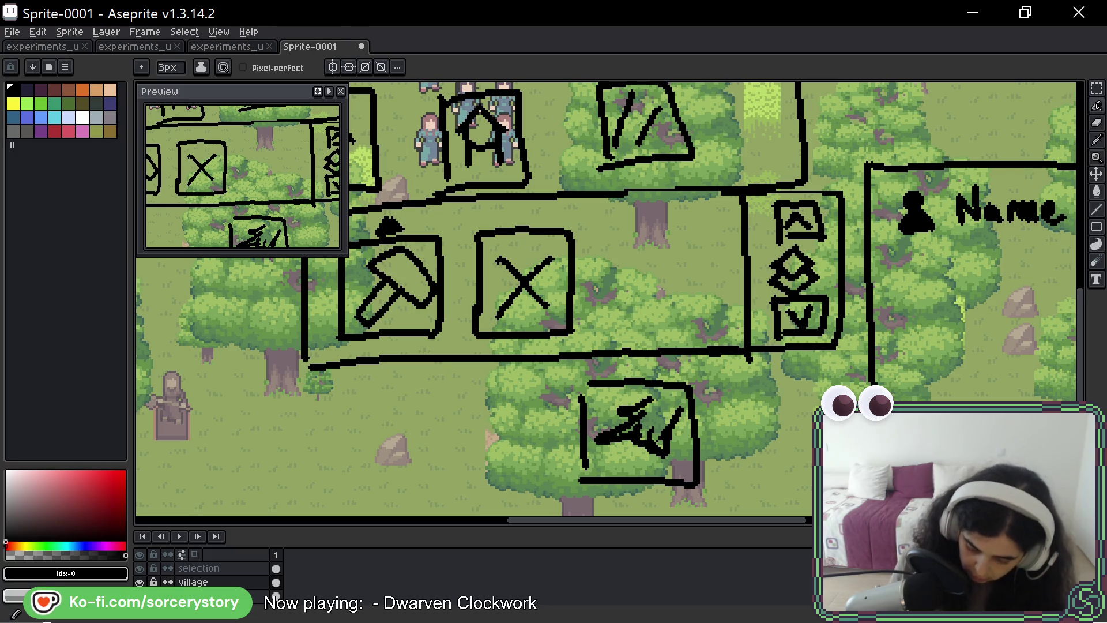
Move the scribbled icon box up into the main row between the X box and the column.
{"action": "key", "text": "m"}
{"action": "left_click_drag", "start_coordinate": [552, 377], "coordinate": [726, 507]}
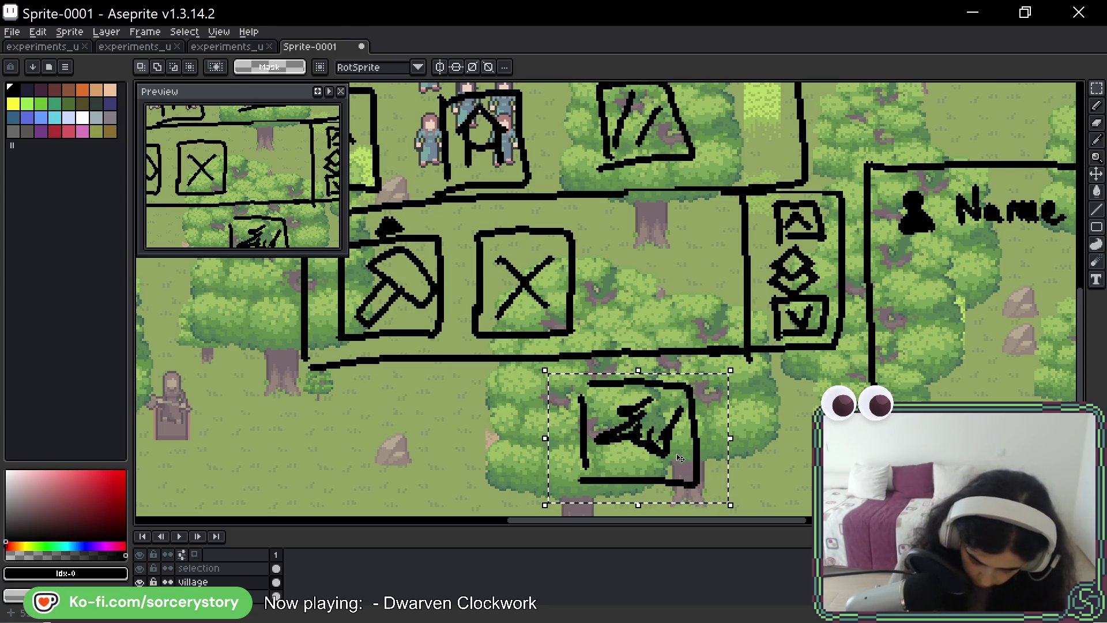
{"action": "left_click_drag", "start_coordinate": [641, 432], "coordinate": [697, 285]}
{"action": "left_click", "coordinate": [706, 378]}
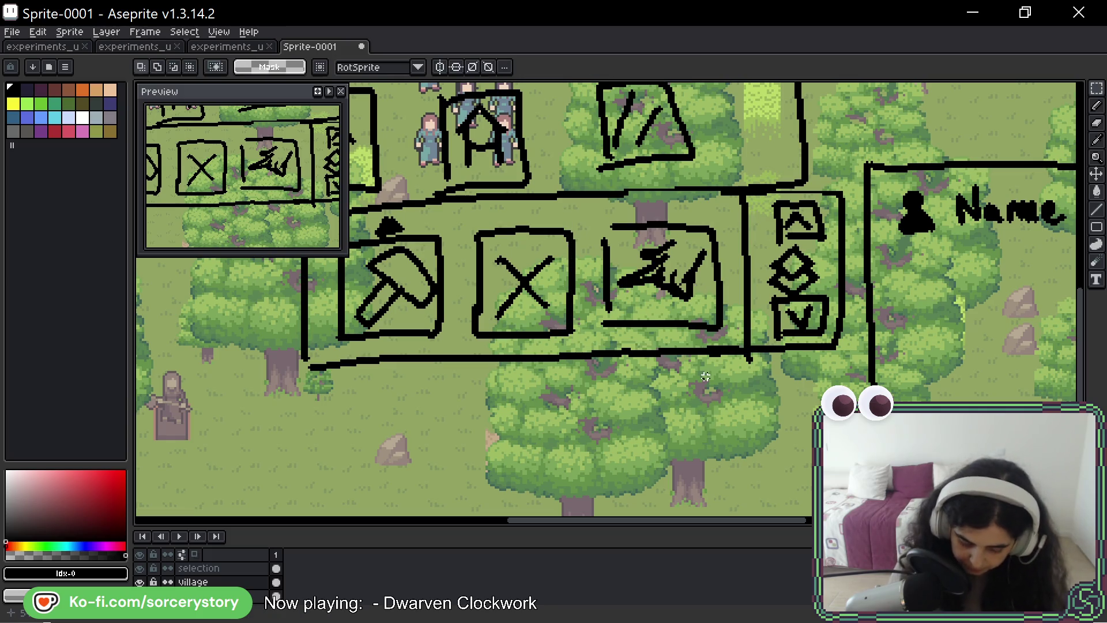
Pencil an oval around the X box, undoing a stray scribble over the hammer box first.
{"action": "key", "text": "b"}
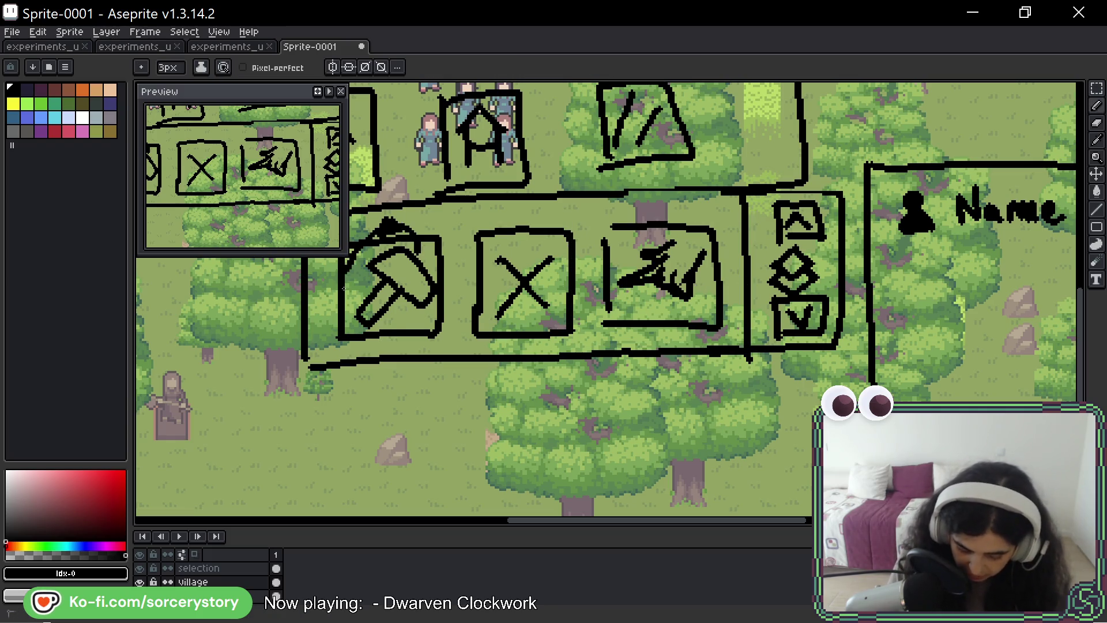
{"action": "left_click_drag", "start_coordinate": [354, 260], "coordinate": [415, 312]}
{"action": "key", "text": "ctrl+z"}
{"action": "left_click_drag", "start_coordinate": [562, 220], "coordinate": [553, 216]}
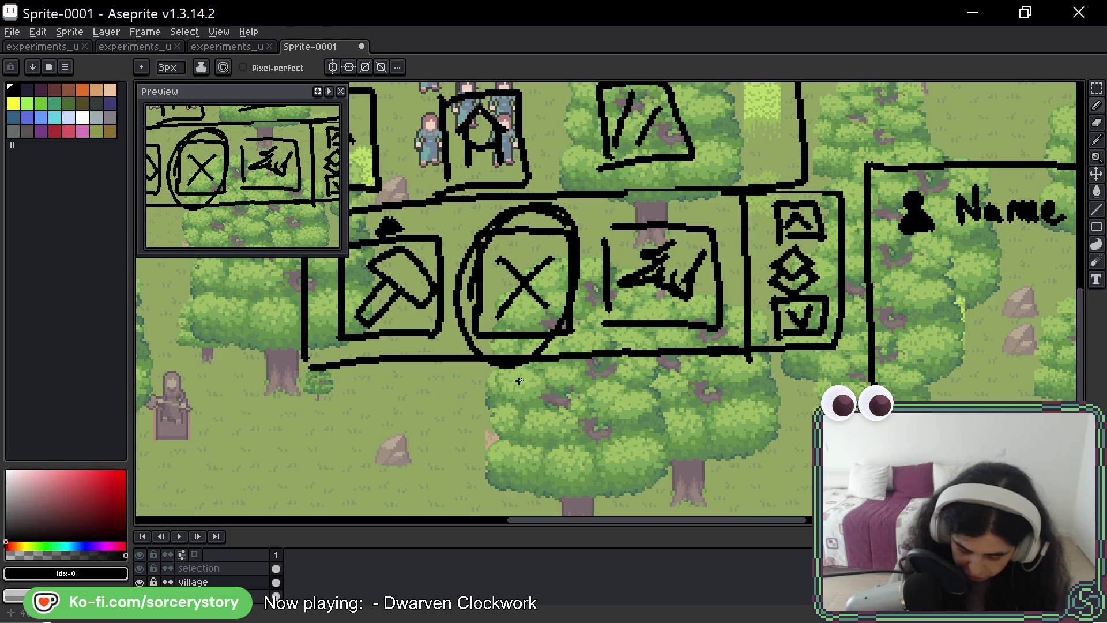
Undo the oval around the X box and touch up the third box's left edge with a short stroke.
{"action": "key", "text": "ctrl+z"}
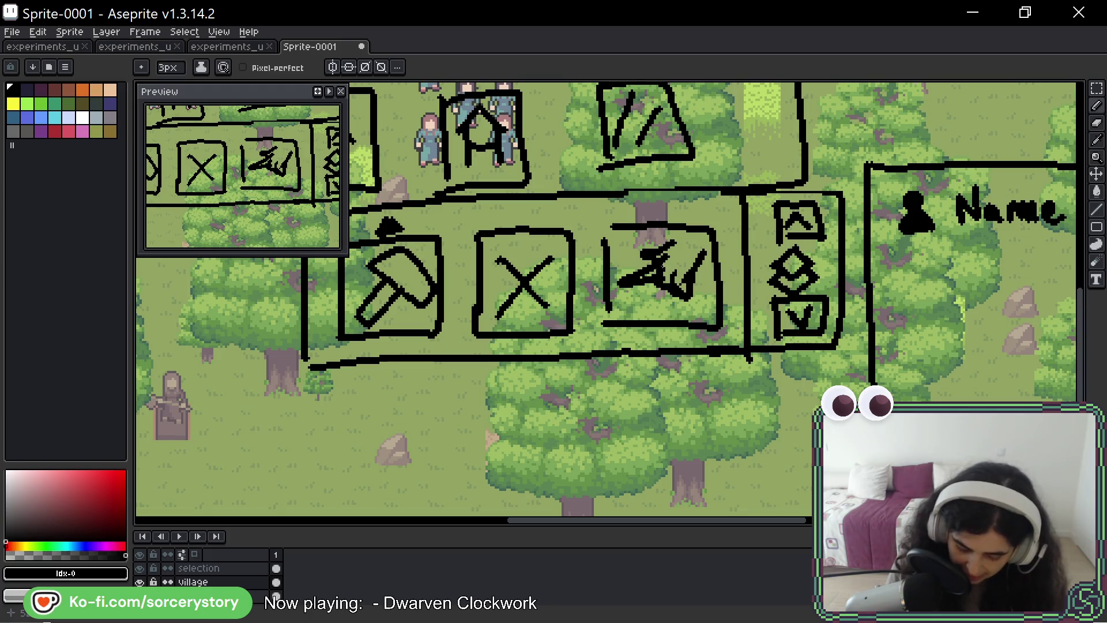
{"action": "left_click_drag", "start_coordinate": [604, 223], "coordinate": [605, 240]}
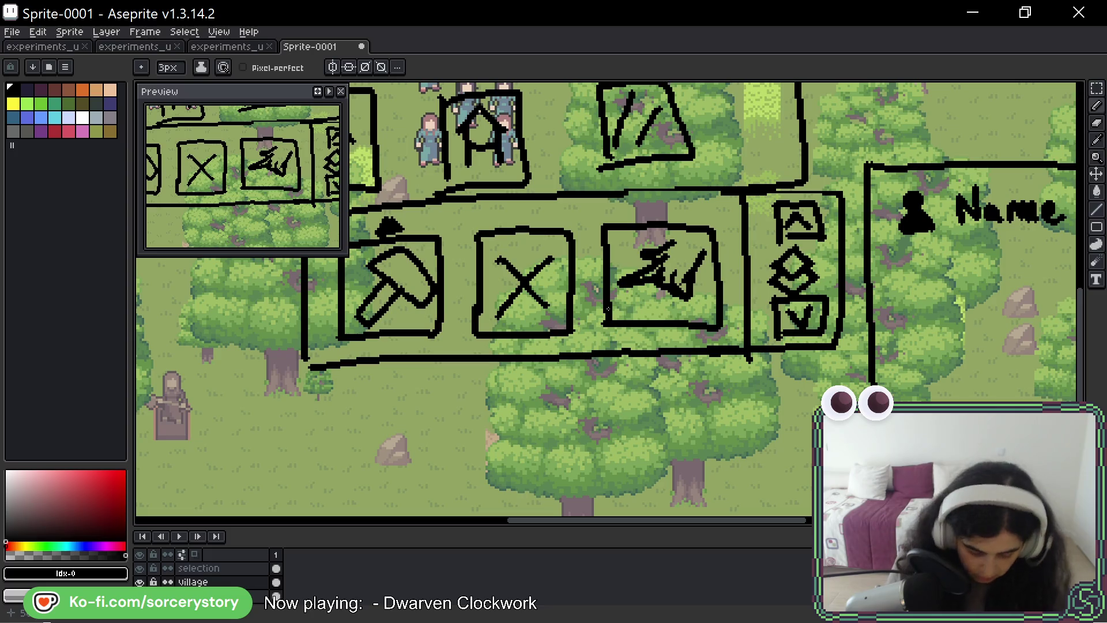
{"action": "scroll", "coordinate": [608, 308], "scroll_direction": "up", "scroll_amount": 2}
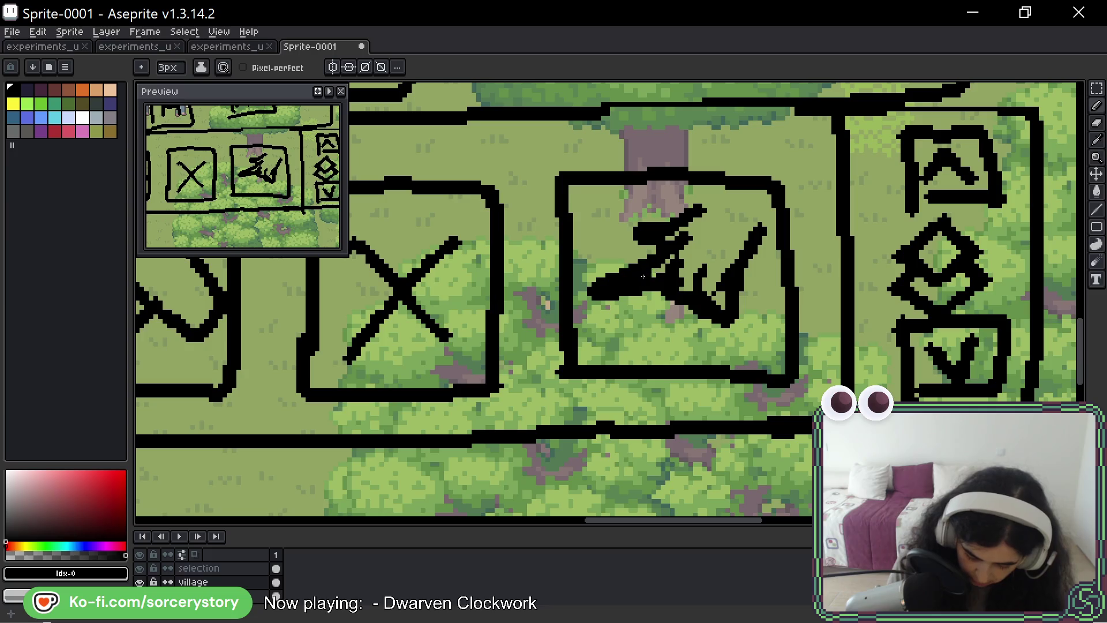
Erase and rework the scribble in the third box into a cleaner sword-like glyph.
{"action": "mouse_move", "coordinate": [658, 270]}
{"action": "left_mouse_down"}
{"action": "mouse_move", "coordinate": [601, 294]}
{"action": "mouse_move", "coordinate": [641, 281]}
{"action": "mouse_move", "coordinate": [575, 269]}
{"action": "left_mouse_up"}
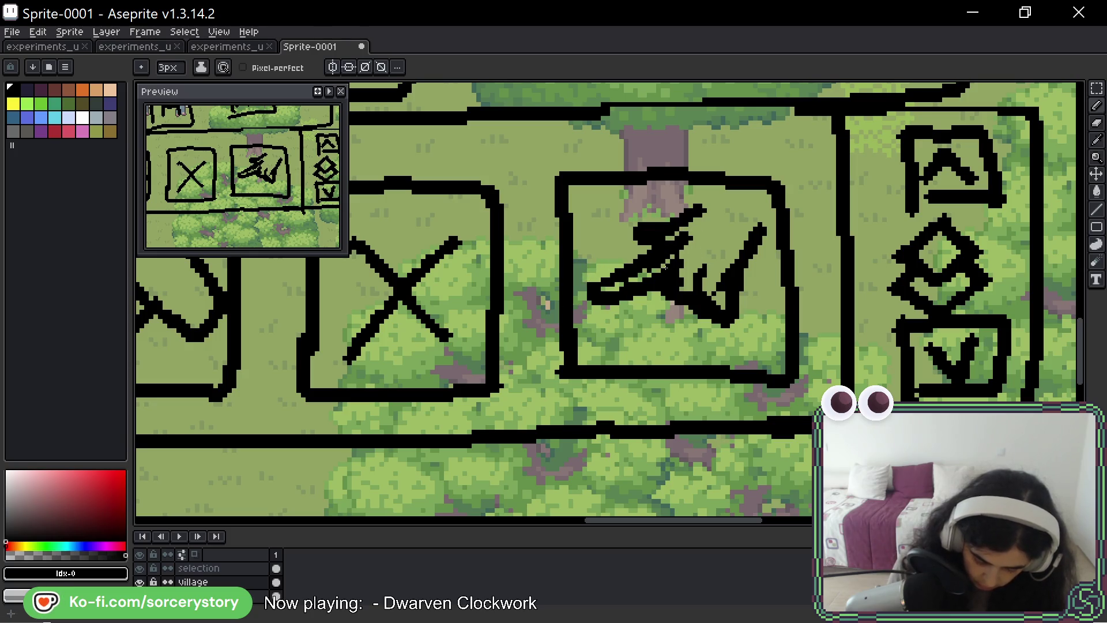
{"action": "left_click_drag", "start_coordinate": [679, 249], "coordinate": [606, 289]}
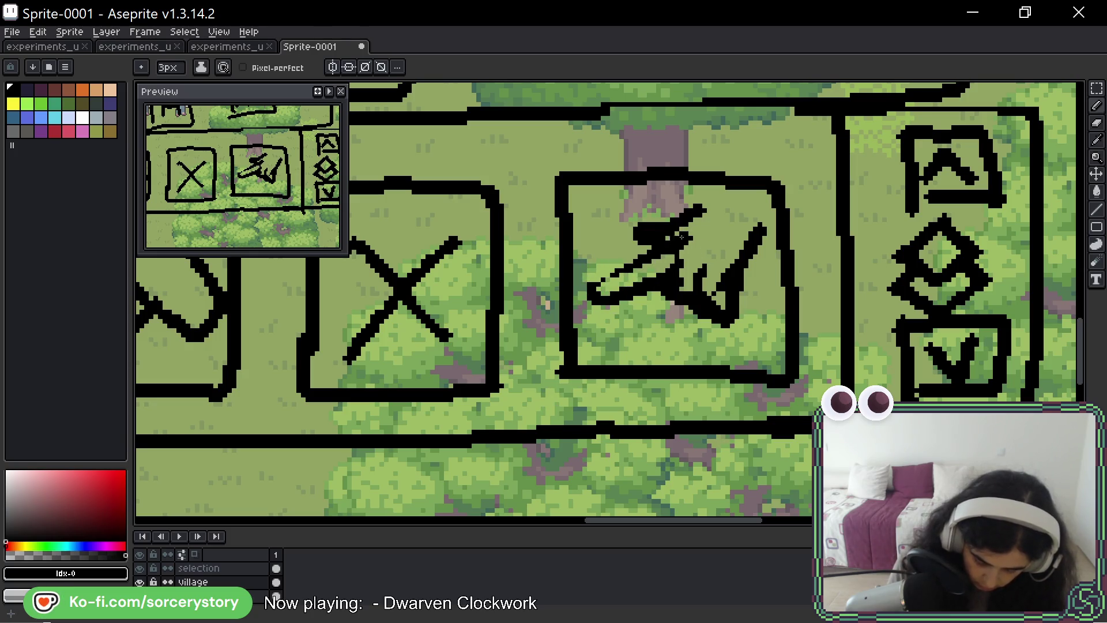
{"action": "mouse_move", "coordinate": [658, 243]}
{"action": "left_mouse_down"}
{"action": "mouse_move", "coordinate": [701, 227]}
{"action": "mouse_move", "coordinate": [683, 286]}
{"action": "mouse_move", "coordinate": [709, 294]}
{"action": "mouse_move", "coordinate": [699, 299]}
{"action": "mouse_move", "coordinate": [735, 328]}
{"action": "mouse_move", "coordinate": [753, 294]}
{"action": "mouse_move", "coordinate": [701, 316]}
{"action": "mouse_move", "coordinate": [720, 295]}
{"action": "left_mouse_up"}
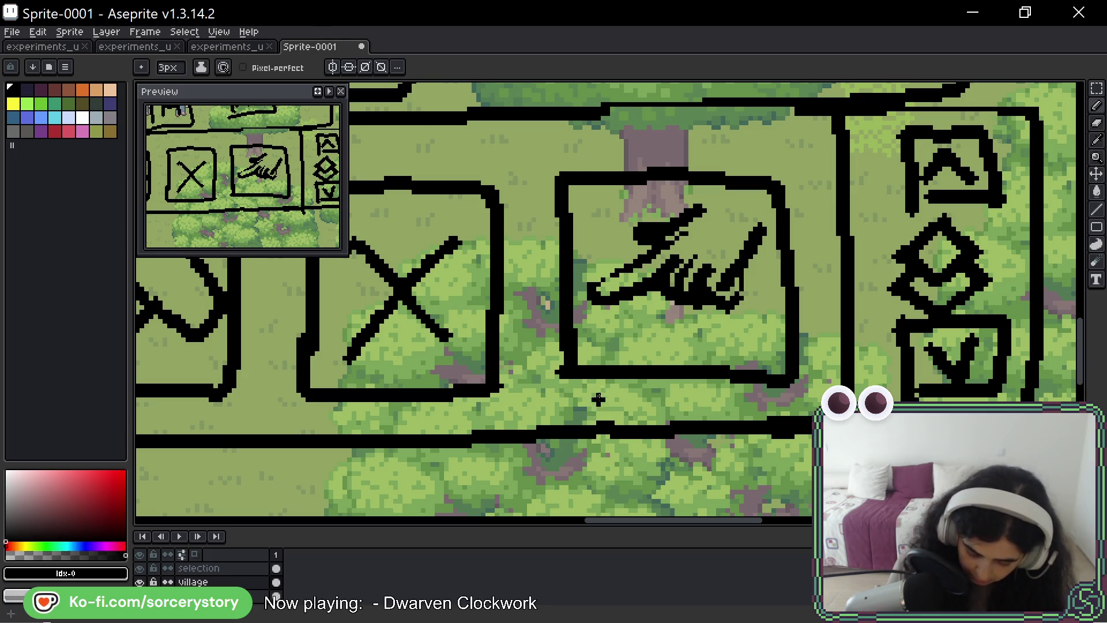
{"action": "left_click_drag", "start_coordinate": [636, 248], "coordinate": [595, 286]}
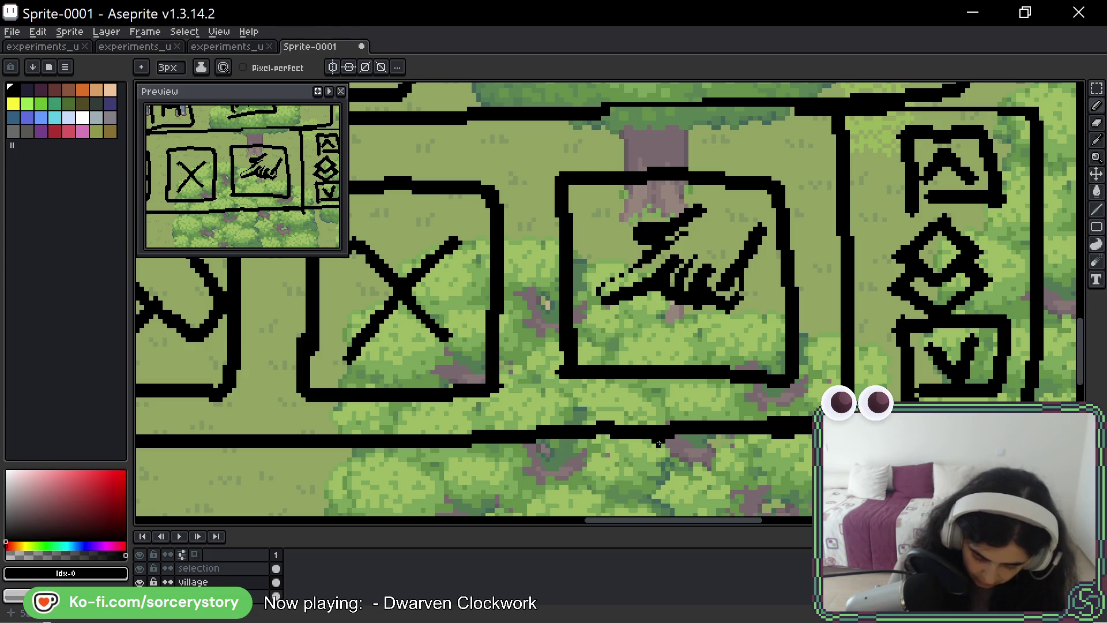
{"action": "left_click_drag", "start_coordinate": [688, 254], "coordinate": [673, 291]}
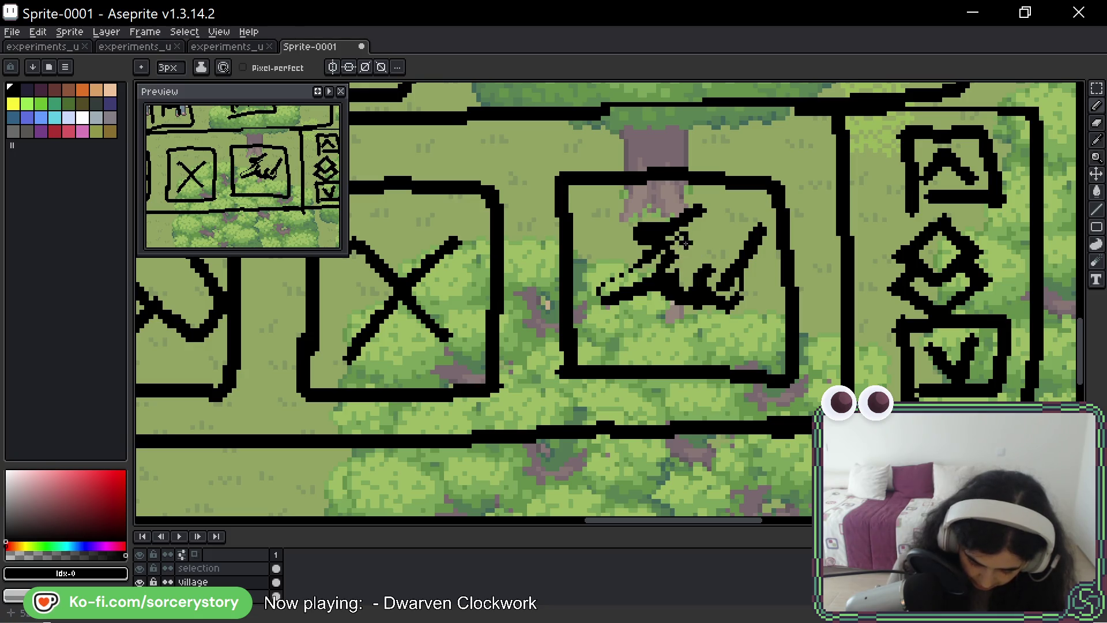
{"action": "mouse_move", "coordinate": [658, 259]}
{"action": "left_mouse_down"}
{"action": "mouse_move", "coordinate": [648, 276]}
{"action": "mouse_move", "coordinate": [675, 281]}
{"action": "mouse_move", "coordinate": [684, 256]}
{"action": "mouse_move", "coordinate": [696, 269]}
{"action": "left_mouse_up"}
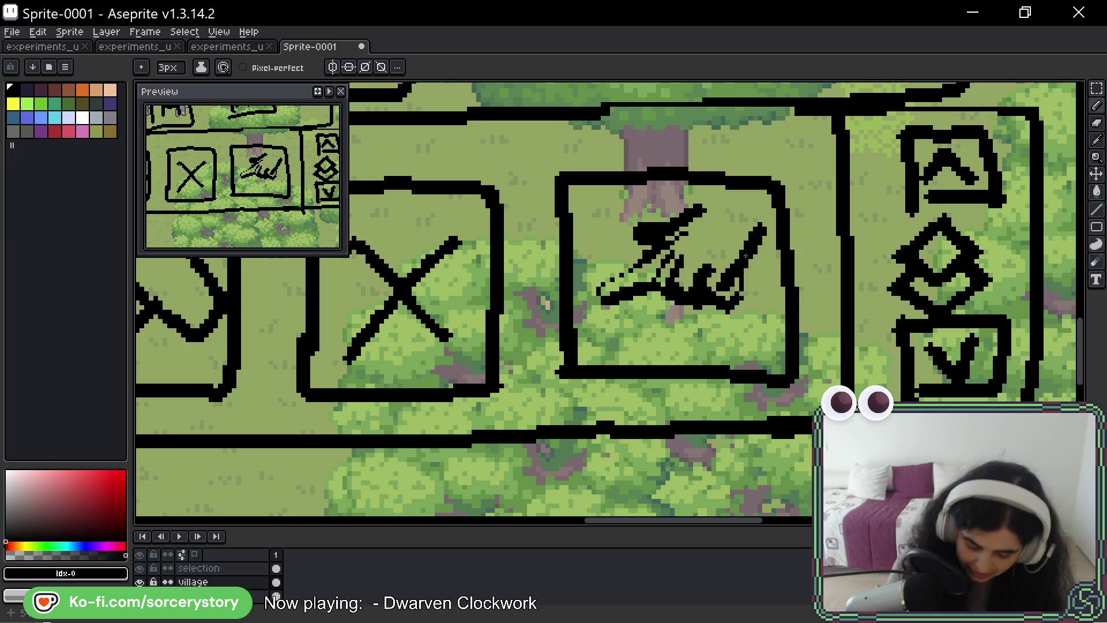
{"action": "scroll", "coordinate": [718, 261], "scroll_direction": "down", "scroll_amount": 2}
{"action": "scroll", "coordinate": [718, 262], "scroll_direction": "down", "scroll_amount": 3}
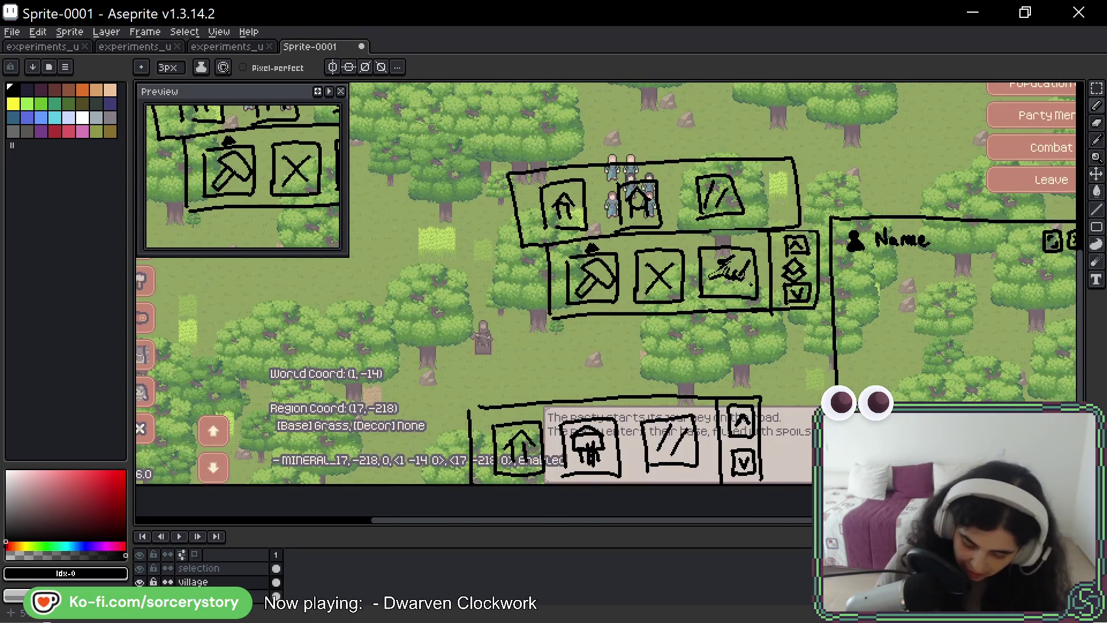
{"action": "scroll", "coordinate": [748, 261], "scroll_direction": "up", "scroll_amount": 5}
With a one-pixel-thinner brush, thicken, extend and trim the glyph's strokes in the third box.
{"action": "key", "text": "minus"}
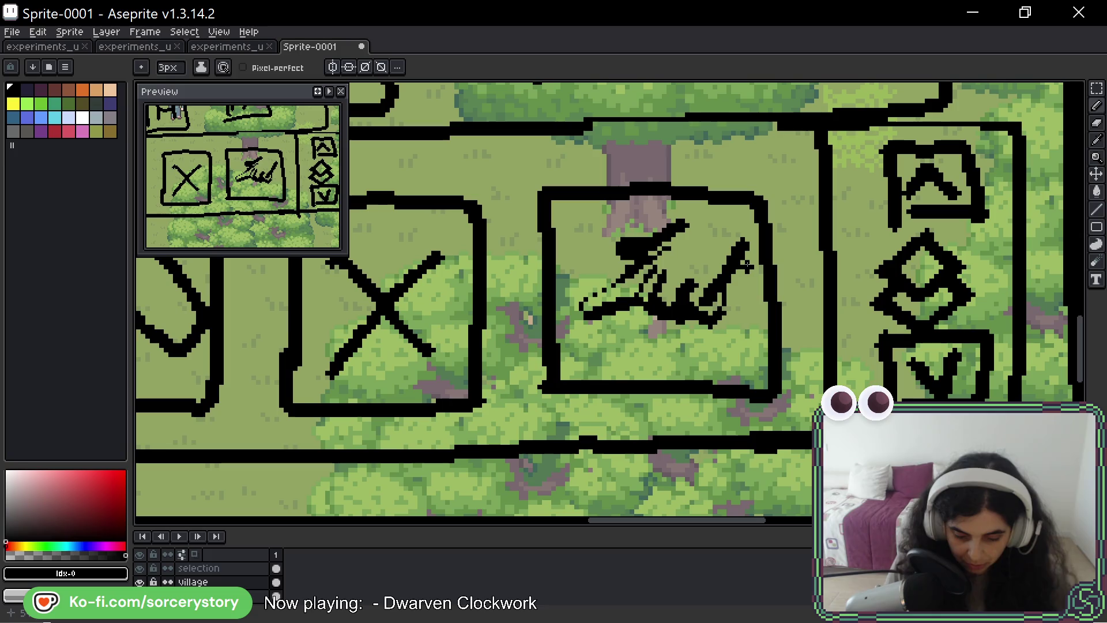
{"action": "left_click_drag", "start_coordinate": [593, 296], "coordinate": [624, 270]}
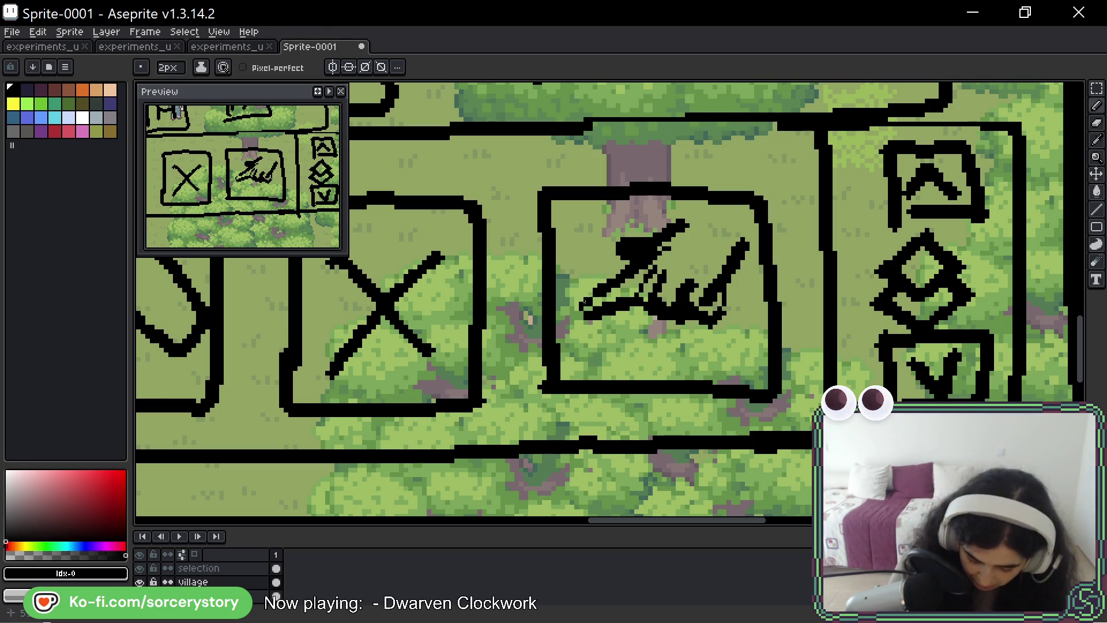
{"action": "left_click_drag", "start_coordinate": [579, 298], "coordinate": [586, 290]}
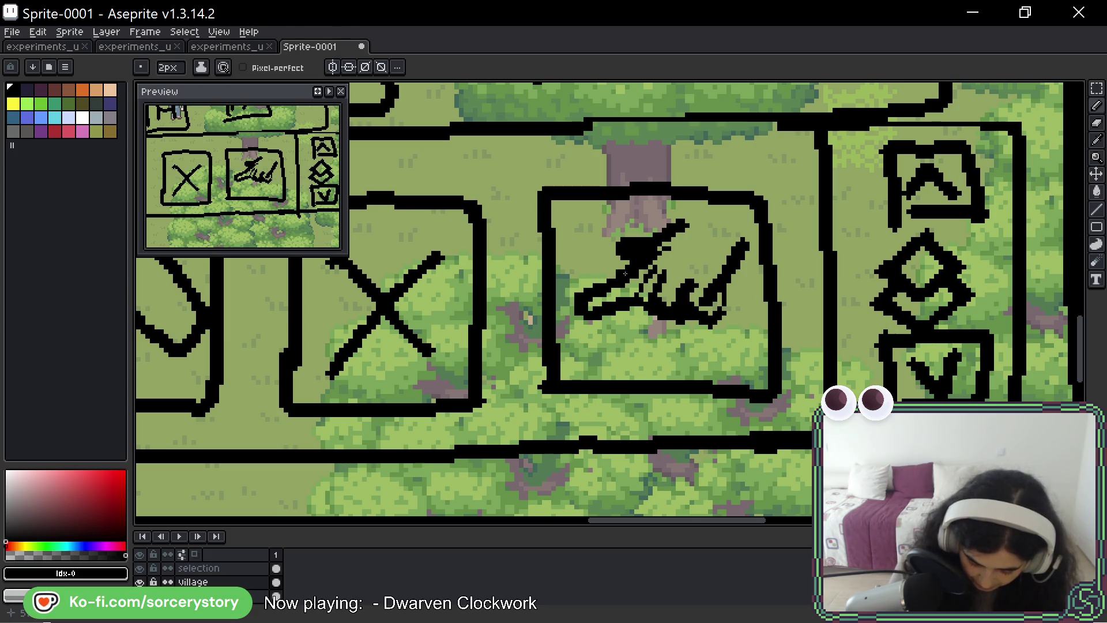
{"action": "left_click_drag", "start_coordinate": [597, 284], "coordinate": [576, 302]}
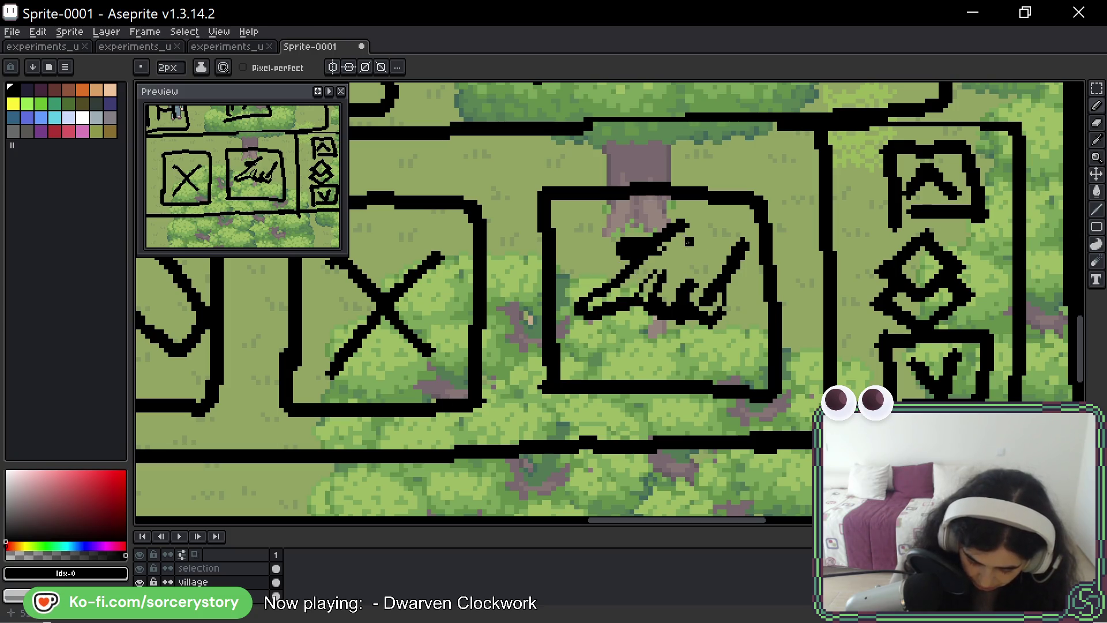
{"action": "left_click", "coordinate": [628, 289]}
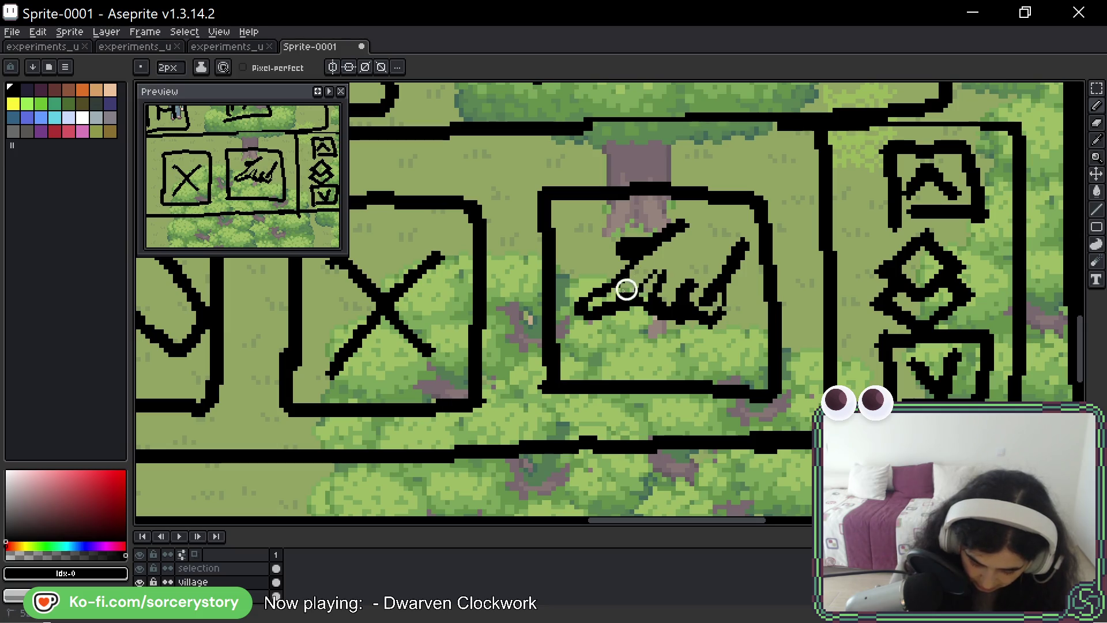
{"action": "mouse_move", "coordinate": [635, 311]}
{"action": "left_mouse_down"}
{"action": "mouse_move", "coordinate": [598, 321]}
{"action": "mouse_move", "coordinate": [588, 285]}
{"action": "mouse_move", "coordinate": [623, 302]}
{"action": "left_mouse_up"}
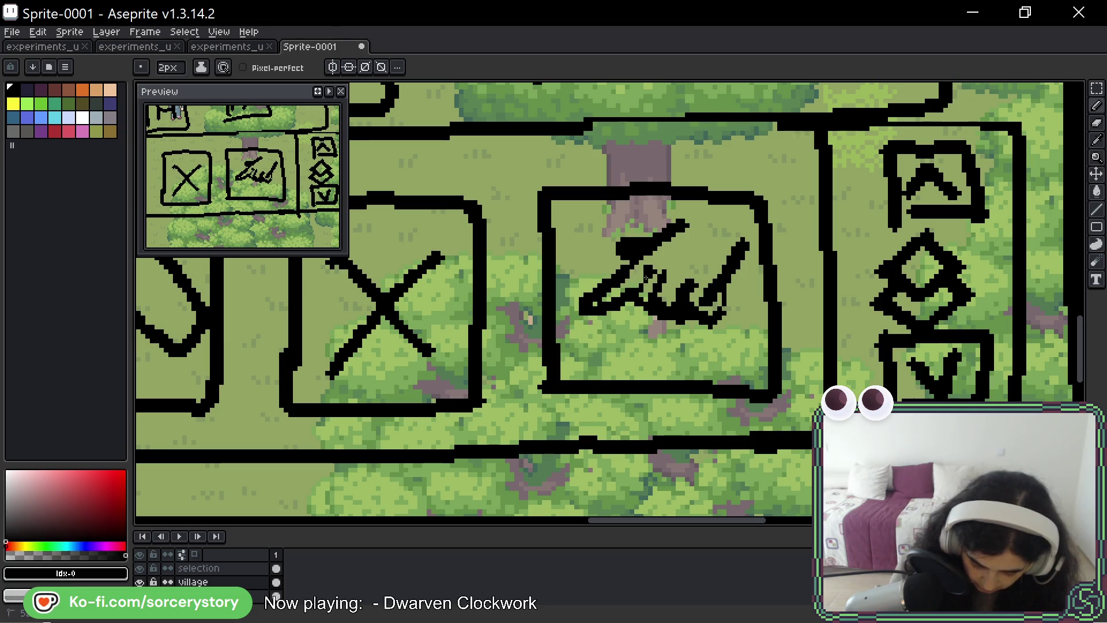
{"action": "mouse_move", "coordinate": [645, 294]}
{"action": "left_mouse_down"}
{"action": "mouse_move", "coordinate": [655, 273]}
{"action": "mouse_move", "coordinate": [644, 279]}
{"action": "left_mouse_up"}
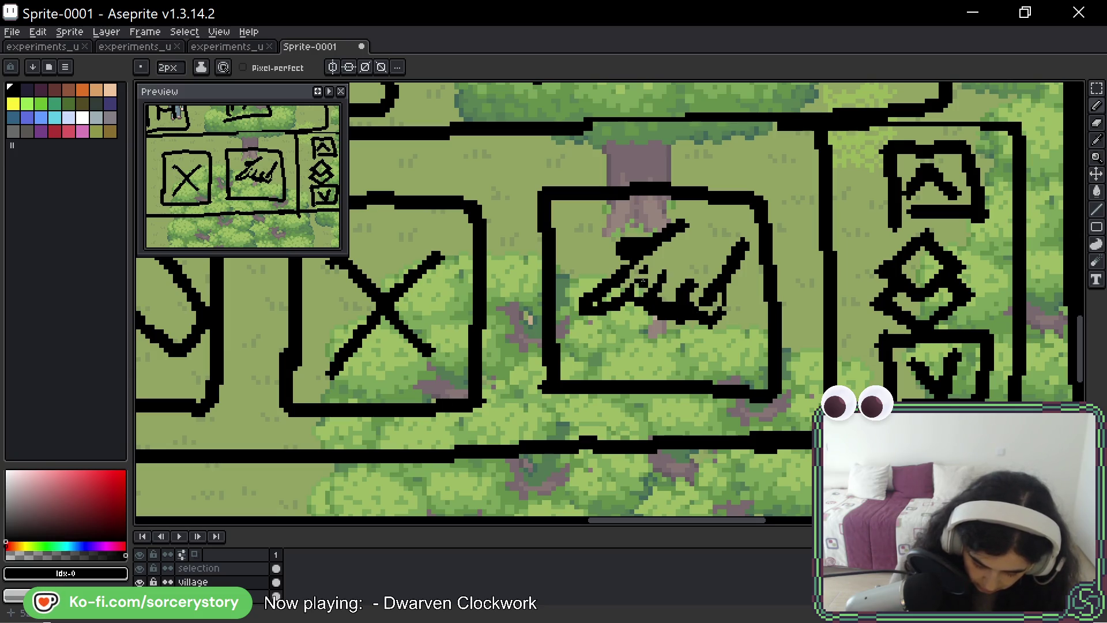
Erase stray pixels around the scribble and reshape its stroke tip into a heavier end.
{"action": "left_click_drag", "start_coordinate": [653, 324], "coordinate": [673, 294]}
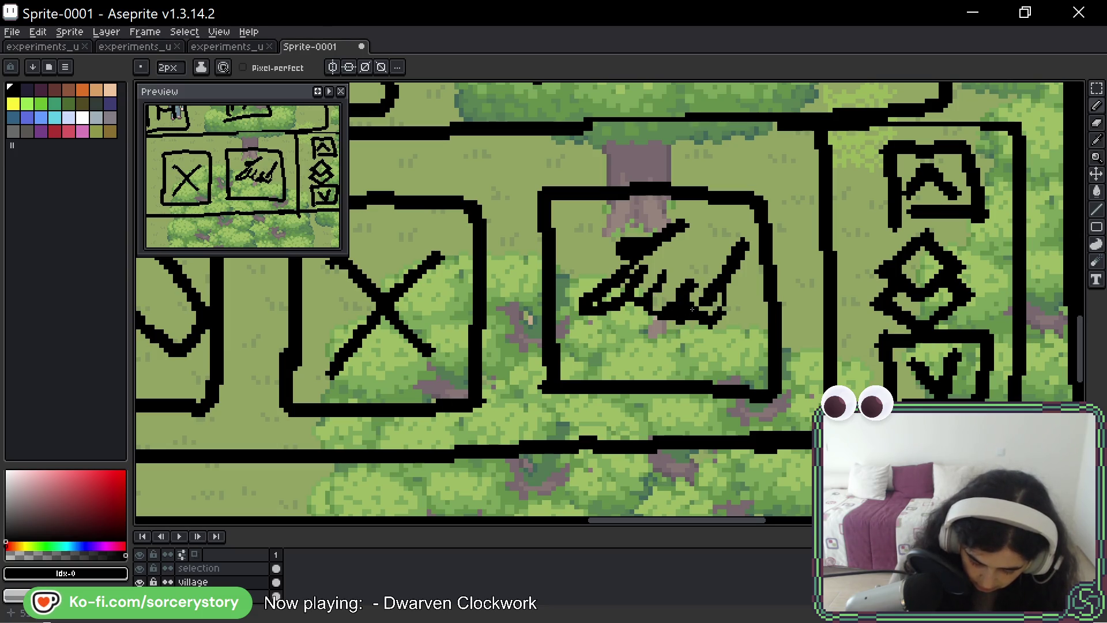
{"action": "left_click_drag", "start_coordinate": [696, 294], "coordinate": [714, 316]}
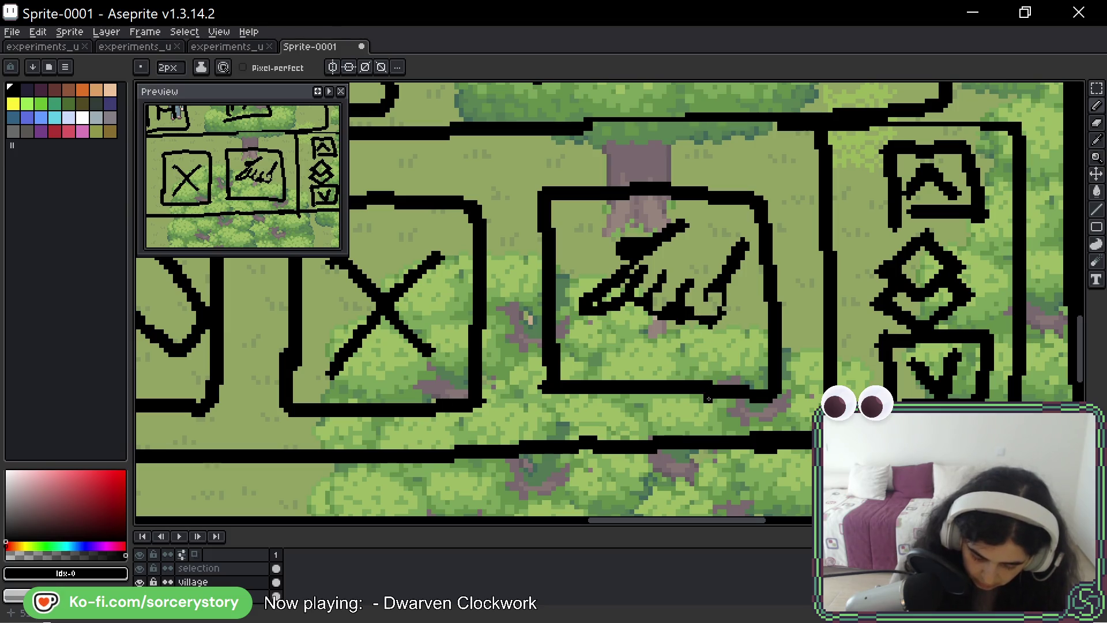
{"action": "left_click", "coordinate": [712, 350]}
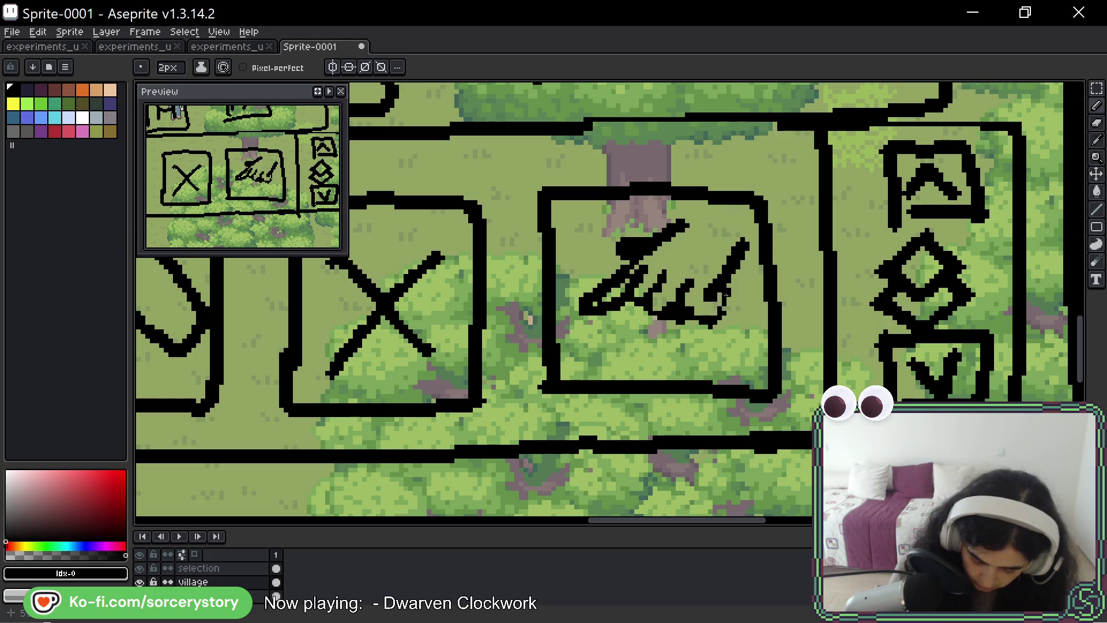
{"action": "left_click_drag", "start_coordinate": [718, 298], "coordinate": [712, 322]}
{"action": "left_click", "coordinate": [719, 319]}
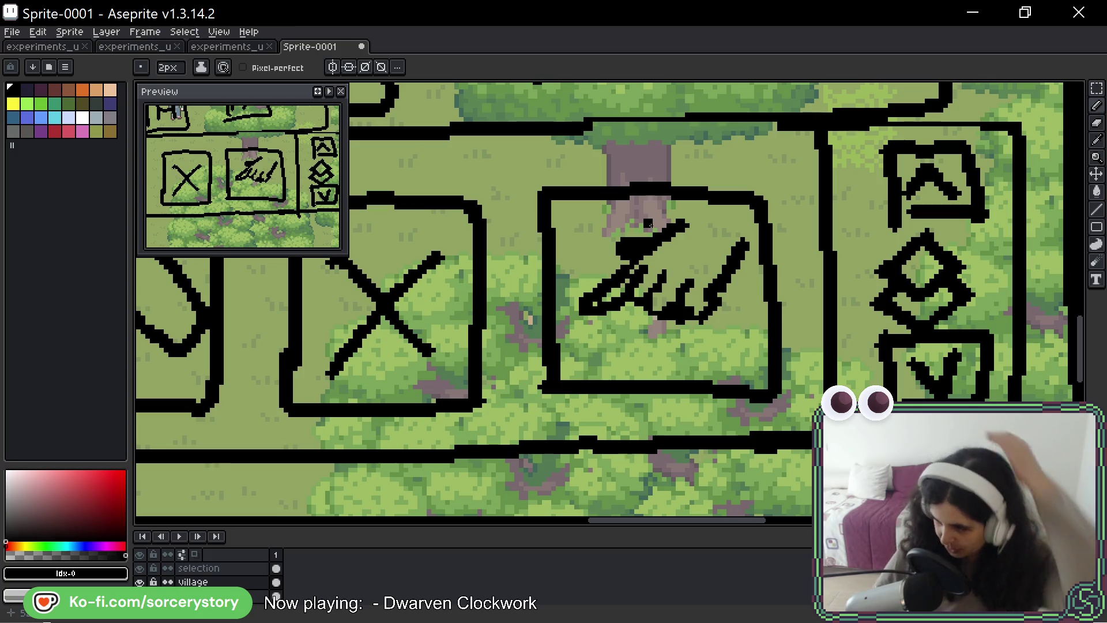
{"action": "left_click_drag", "start_coordinate": [545, 219], "coordinate": [725, 240]}
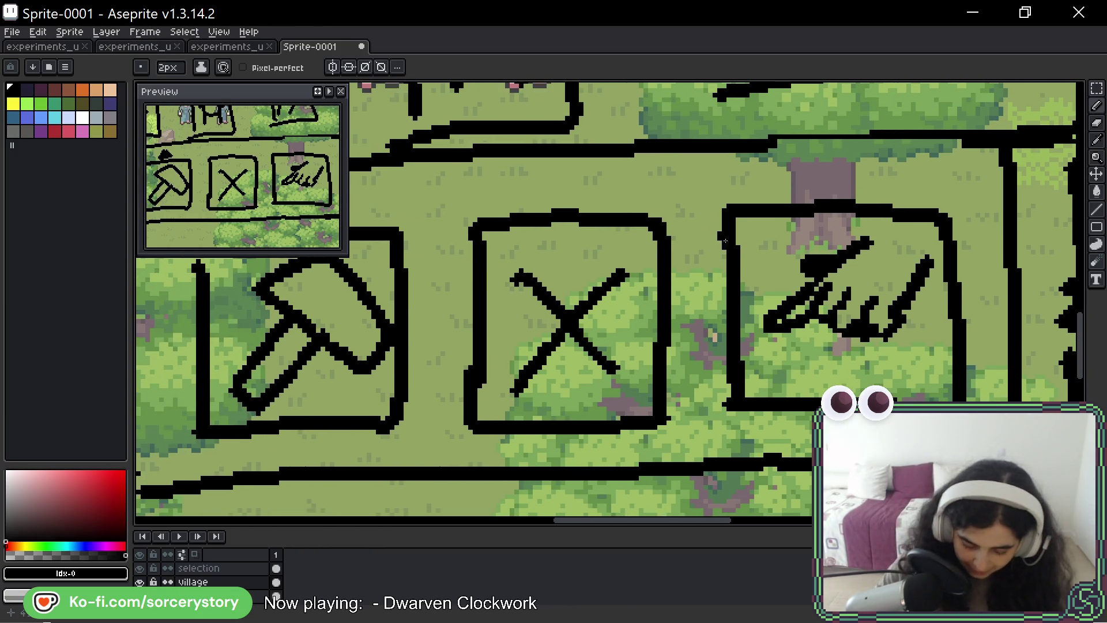
Try strokes on the pickaxe outline, inside the X panel and around the X icon, undoing each.
{"action": "left_click_drag", "start_coordinate": [642, 318], "coordinate": [663, 314]}
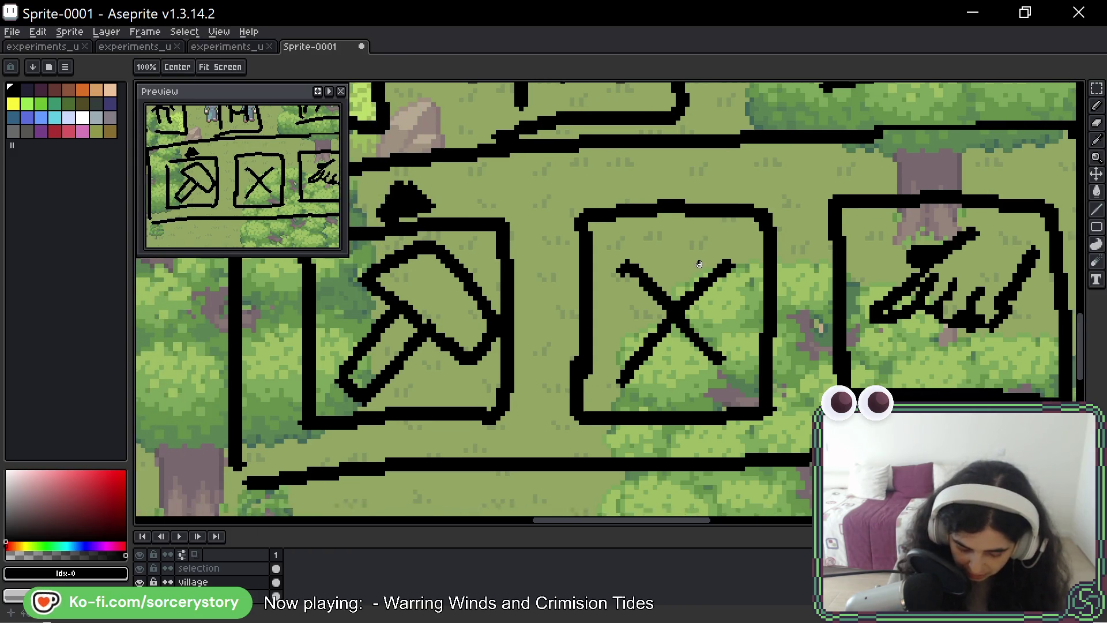
{"action": "left_click_drag", "start_coordinate": [628, 226], "coordinate": [746, 217]}
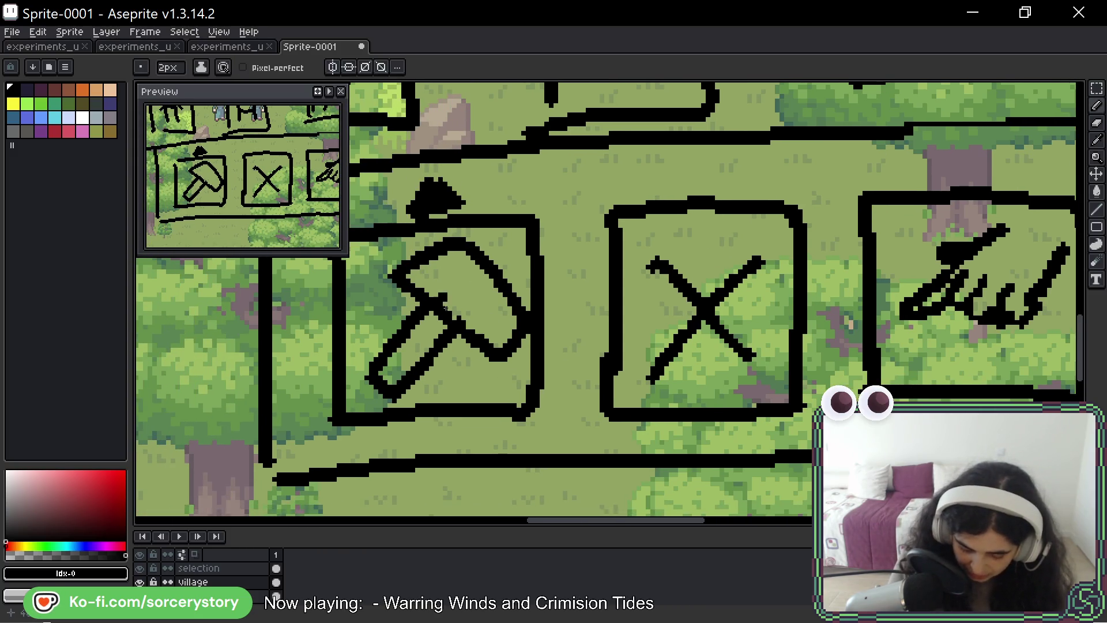
{"action": "left_click_drag", "start_coordinate": [407, 247], "coordinate": [528, 368]}
{"action": "key", "text": "ctrl+z"}
{"action": "left_click_drag", "start_coordinate": [657, 260], "coordinate": [752, 364]}
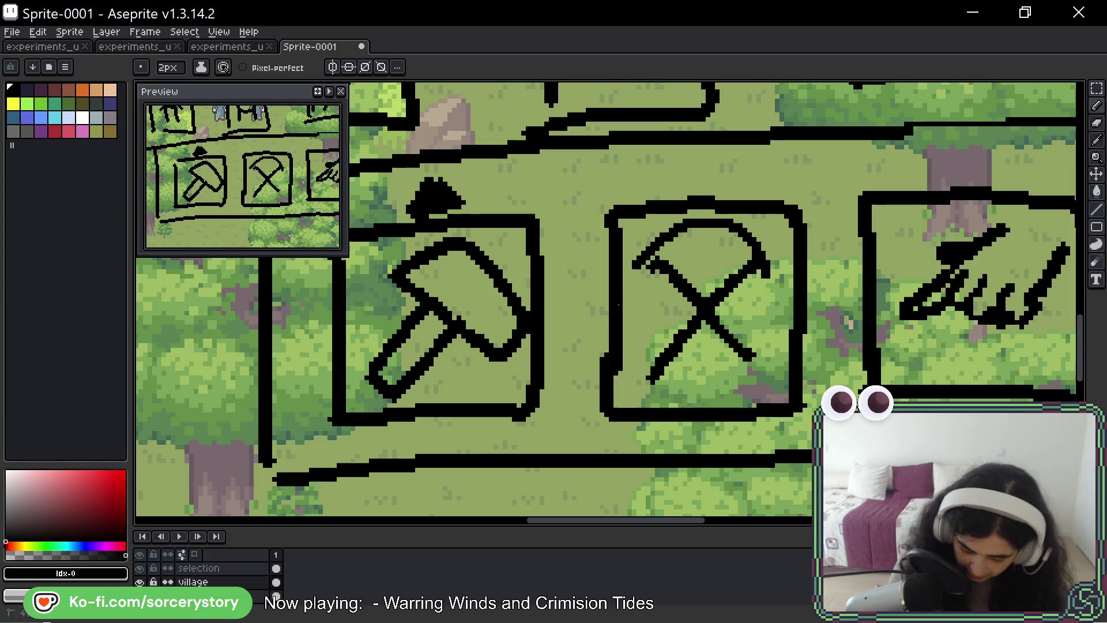
{"action": "key", "text": "ctrl+z"}
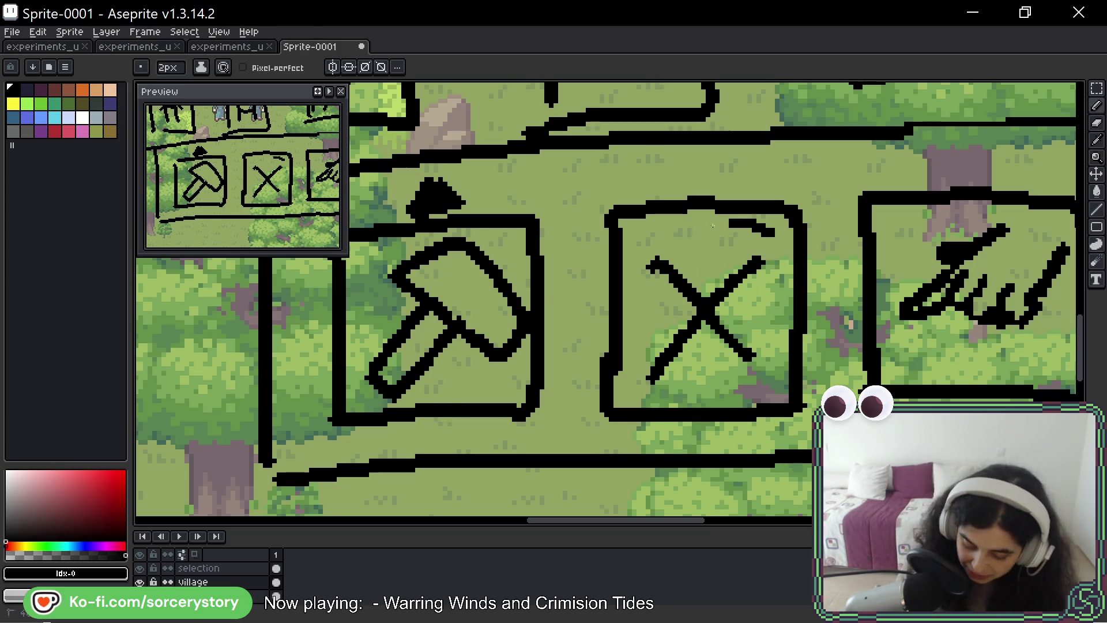
{"action": "left_click_drag", "start_coordinate": [720, 226], "coordinate": [718, 226]}
{"action": "key", "text": "ctrl+z"}
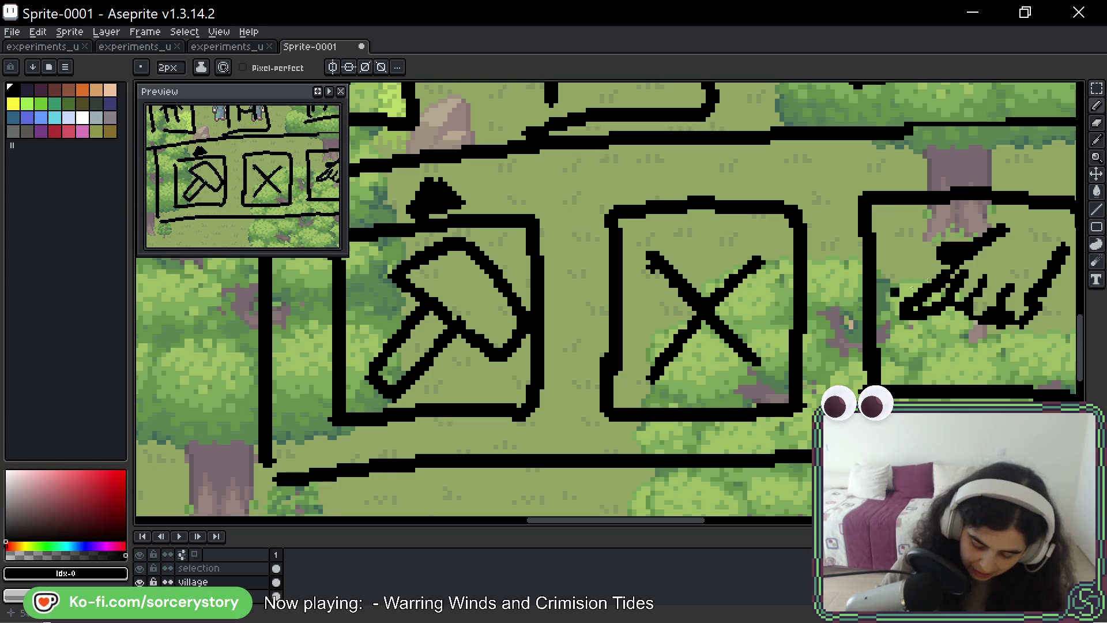
Handwrite the letters 'Bu' on the grass below the pickaxe panel.
{"action": "mouse_move", "coordinate": [774, 251]}
{"action": "left_mouse_down"}
{"action": "mouse_move", "coordinate": [876, 266]}
{"action": "mouse_move", "coordinate": [1022, 128]}
{"action": "left_mouse_up"}
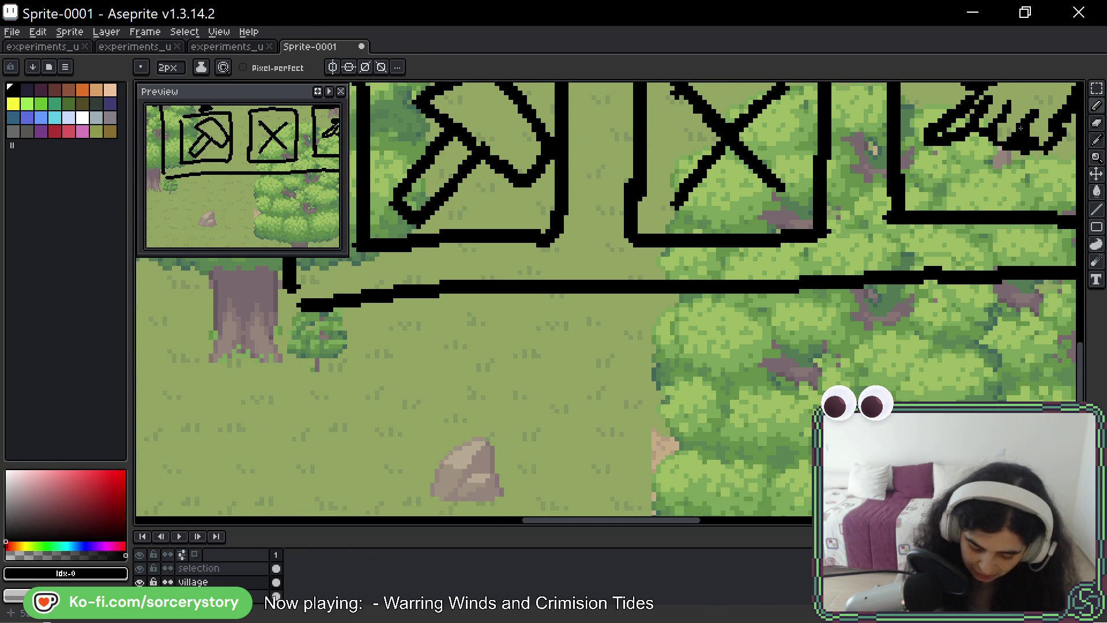
{"action": "left_click_drag", "start_coordinate": [365, 361], "coordinate": [370, 398]}
{"action": "left_click_drag", "start_coordinate": [346, 342], "coordinate": [355, 411]}
{"action": "left_click_drag", "start_coordinate": [408, 372], "coordinate": [424, 402]}
{"action": "left_click_drag", "start_coordinate": [429, 374], "coordinate": [448, 402]}
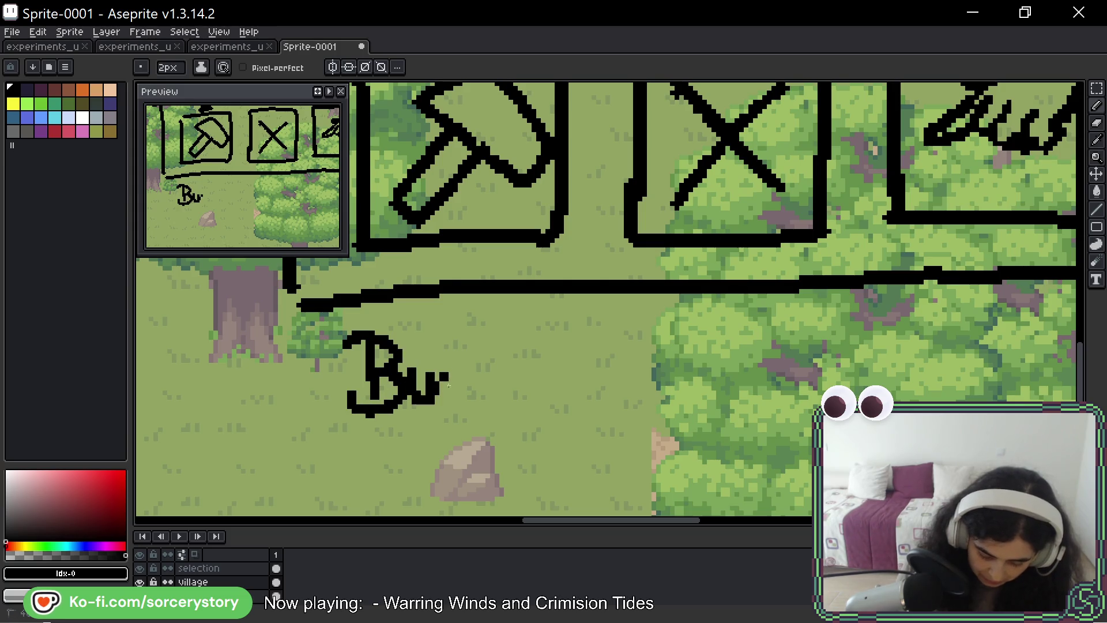
Finish the handwritten label 'Build' with i, l and d, redoing the misdrawn l.
{"action": "left_click_drag", "start_coordinate": [448, 355], "coordinate": [449, 398]}
{"action": "left_click_drag", "start_coordinate": [465, 311], "coordinate": [493, 391]}
{"action": "key", "text": "ctrl+z"}
{"action": "left_click", "coordinate": [468, 344]}
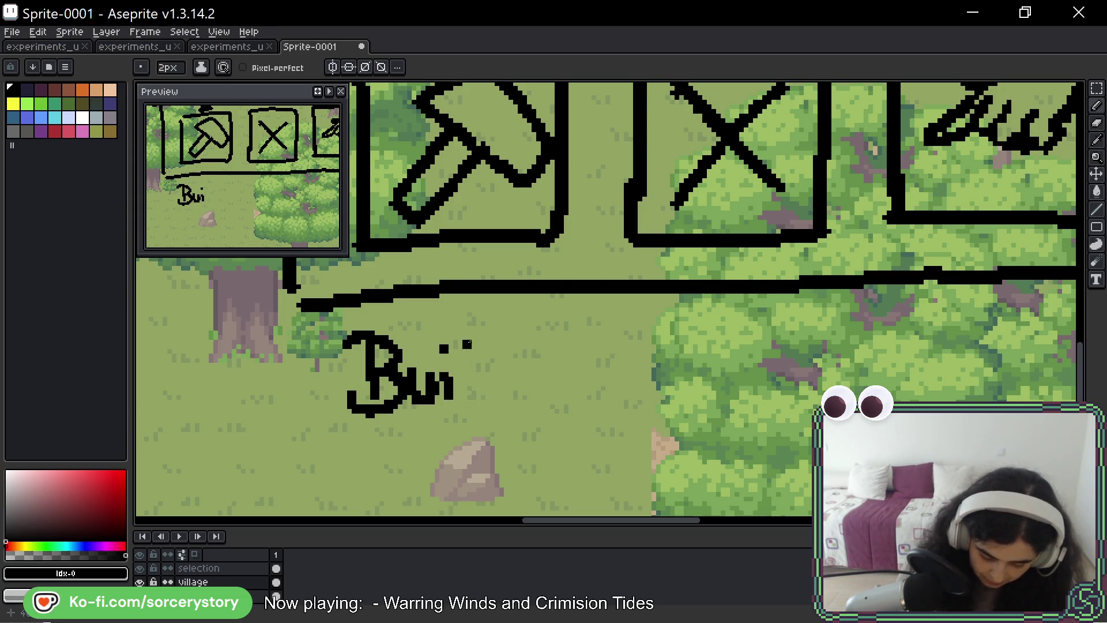
{"action": "left_click_drag", "start_coordinate": [471, 309], "coordinate": [473, 395]}
{"action": "left_click_drag", "start_coordinate": [506, 381], "coordinate": [510, 403]}
{"action": "left_click_drag", "start_coordinate": [512, 308], "coordinate": [516, 380]}
{"action": "left_click", "coordinate": [528, 428]}
Handwrite the label 'Destroy' on the grass beneath the X panel.
{"action": "mouse_move", "coordinate": [640, 332]}
{"action": "left_mouse_down"}
{"action": "mouse_move", "coordinate": [642, 390]}
{"action": "mouse_move", "coordinate": [619, 386]}
{"action": "left_mouse_up"}
{"action": "left_click_drag", "start_coordinate": [680, 363], "coordinate": [714, 384]}
{"action": "left_click_drag", "start_coordinate": [754, 313], "coordinate": [758, 375]}
{"action": "mouse_move", "coordinate": [732, 332]}
{"action": "left_mouse_down"}
{"action": "mouse_move", "coordinate": [822, 346]}
{"action": "mouse_move", "coordinate": [852, 387]}
{"action": "left_mouse_up"}
{"action": "left_click_drag", "start_coordinate": [791, 418], "coordinate": [812, 436]}
{"action": "mouse_move", "coordinate": [869, 285]}
{"action": "left_mouse_down"}
{"action": "mouse_move", "coordinate": [735, 312]}
{"action": "mouse_move", "coordinate": [608, 377]}
{"action": "left_mouse_up"}
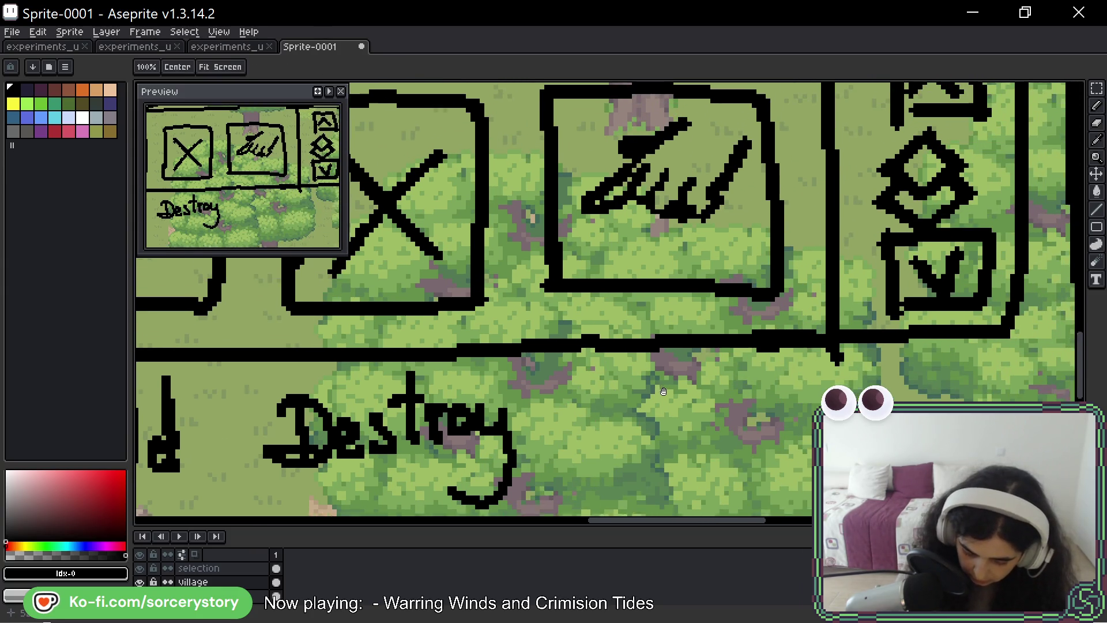
Start the label under the third panel with 'De', redrawing a smaller e.
{"action": "mouse_move", "coordinate": [630, 308]}
{"action": "left_mouse_down"}
{"action": "mouse_move", "coordinate": [641, 386]}
{"action": "mouse_move", "coordinate": [654, 342]}
{"action": "mouse_move", "coordinate": [605, 389]}
{"action": "mouse_move", "coordinate": [684, 388]}
{"action": "left_mouse_up"}
{"action": "key", "text": "space"}
{"action": "mouse_move", "coordinate": [718, 353]}
{"action": "left_mouse_down"}
{"action": "mouse_move", "coordinate": [698, 388]}
{"action": "mouse_move", "coordinate": [674, 385]}
{"action": "mouse_move", "coordinate": [697, 376]}
{"action": "mouse_move", "coordinate": [692, 386]}
{"action": "left_mouse_up"}
{"action": "key", "text": "ctrl+z"}
{"action": "key", "text": "ctrl+z"}
{"action": "left_click", "coordinate": [700, 368]}
{"action": "key", "text": "ctrl+z"}
{"action": "key", "text": "ctrl+z"}
Complete the handwritten word 'Designate' with s, i, g, n, a, t, e.
{"action": "mouse_move", "coordinate": [728, 362]}
{"action": "left_mouse_down"}
{"action": "mouse_move", "coordinate": [728, 386]}
{"action": "mouse_move", "coordinate": [751, 372]}
{"action": "mouse_move", "coordinate": [740, 415]}
{"action": "left_mouse_up"}
{"action": "left_click", "coordinate": [726, 346]}
{"action": "mouse_move", "coordinate": [796, 351]}
{"action": "left_mouse_down"}
{"action": "mouse_move", "coordinate": [817, 379]}
{"action": "mouse_move", "coordinate": [852, 374]}
{"action": "left_mouse_up"}
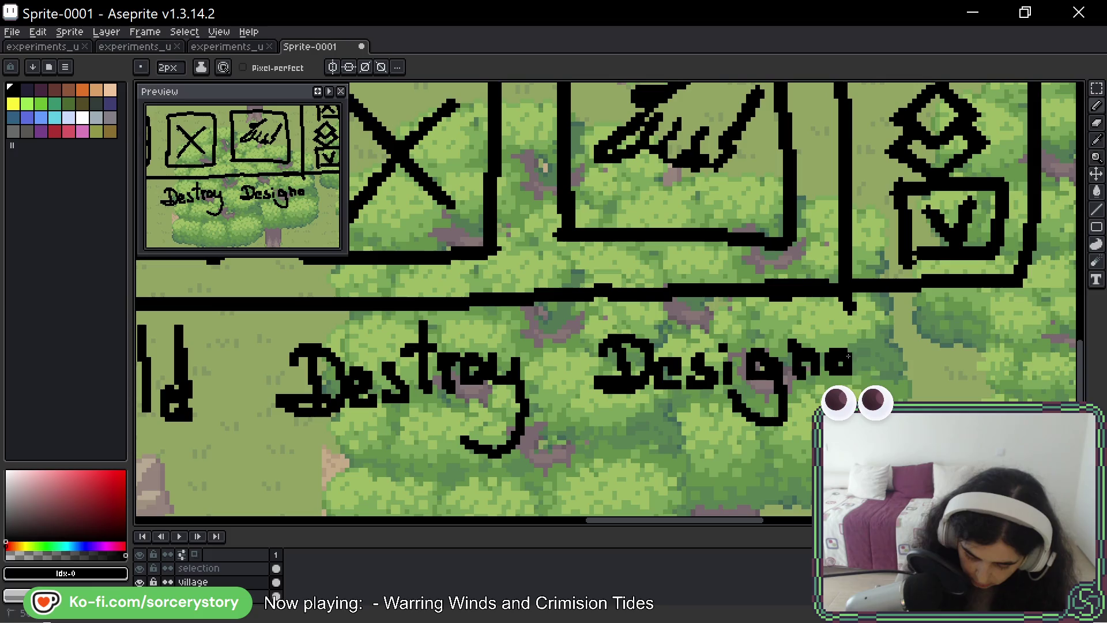
{"action": "left_click_drag", "start_coordinate": [869, 307], "coordinate": [874, 379]}
{"action": "mouse_move", "coordinate": [853, 338]}
{"action": "left_mouse_down"}
{"action": "mouse_move", "coordinate": [886, 336]}
{"action": "mouse_move", "coordinate": [904, 378]}
{"action": "left_mouse_up"}
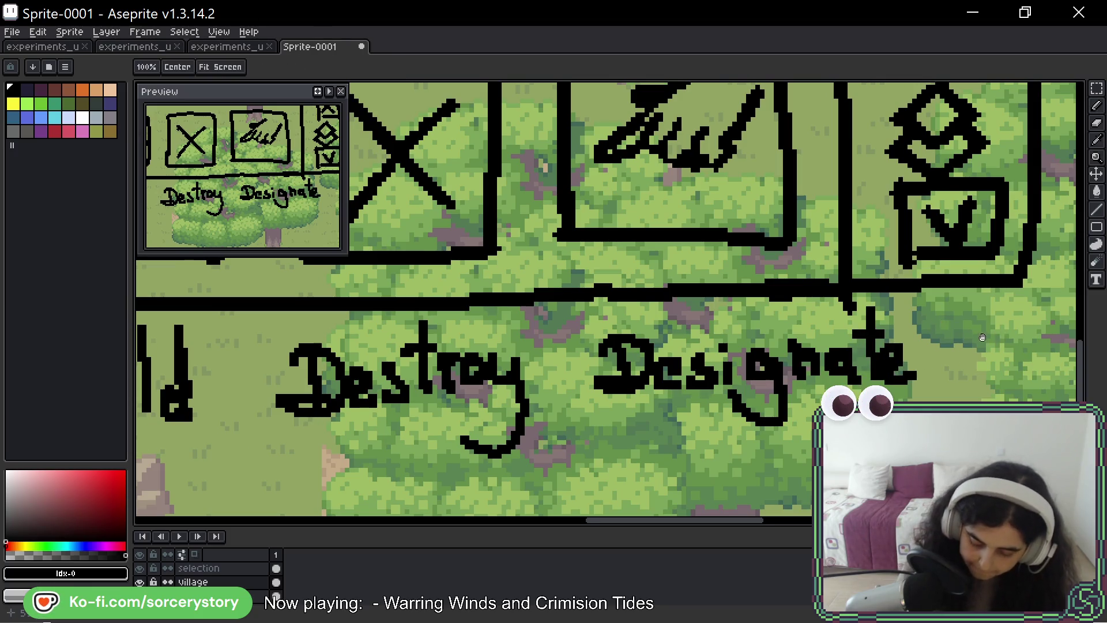
{"action": "left_click_drag", "start_coordinate": [977, 463], "coordinate": [675, 359]}
{"action": "left_click_drag", "start_coordinate": [833, 340], "coordinate": [857, 174]}
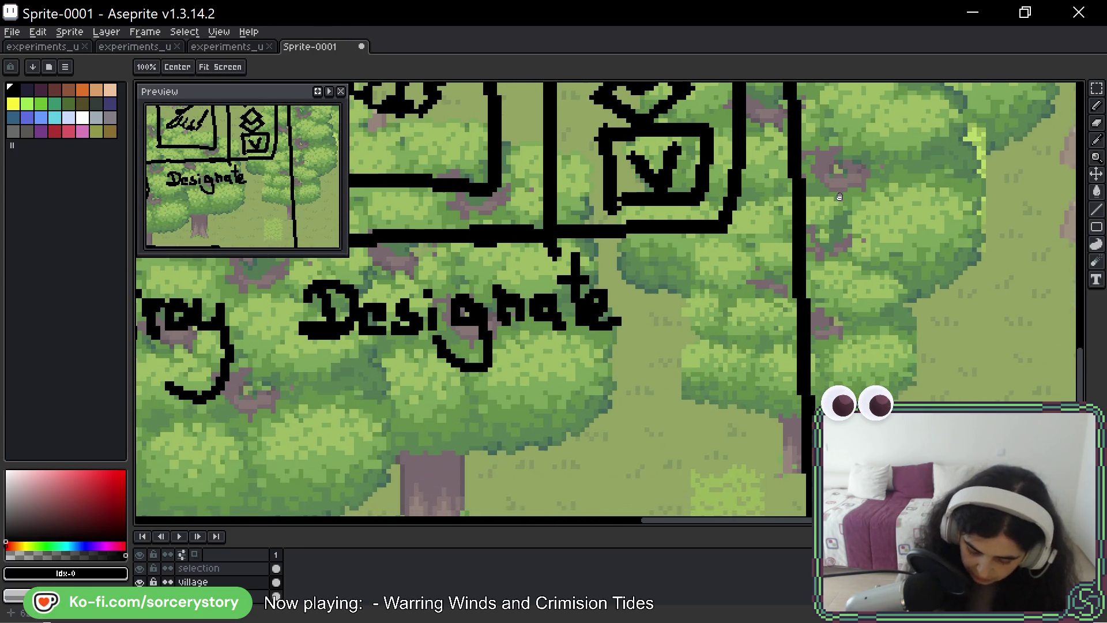
Draw a downward arrow under the icon column and handwrite 'Layers' below it, undoing bad strokes.
{"action": "mouse_move", "coordinate": [693, 259]}
{"action": "left_mouse_down"}
{"action": "mouse_move", "coordinate": [718, 368]}
{"action": "mouse_move", "coordinate": [739, 353]}
{"action": "left_mouse_up"}
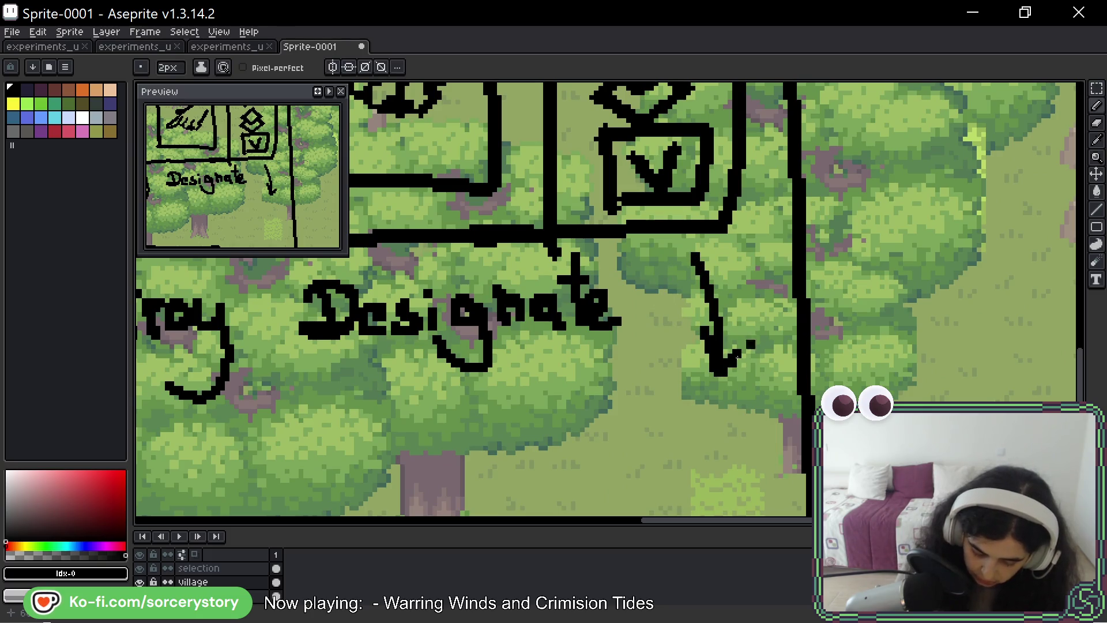
{"action": "mouse_move", "coordinate": [613, 390]}
{"action": "left_mouse_down"}
{"action": "mouse_move", "coordinate": [644, 432]}
{"action": "mouse_move", "coordinate": [677, 431]}
{"action": "mouse_move", "coordinate": [684, 445]}
{"action": "mouse_move", "coordinate": [662, 468]}
{"action": "left_mouse_up"}
{"action": "key", "text": "ctrl+z"}
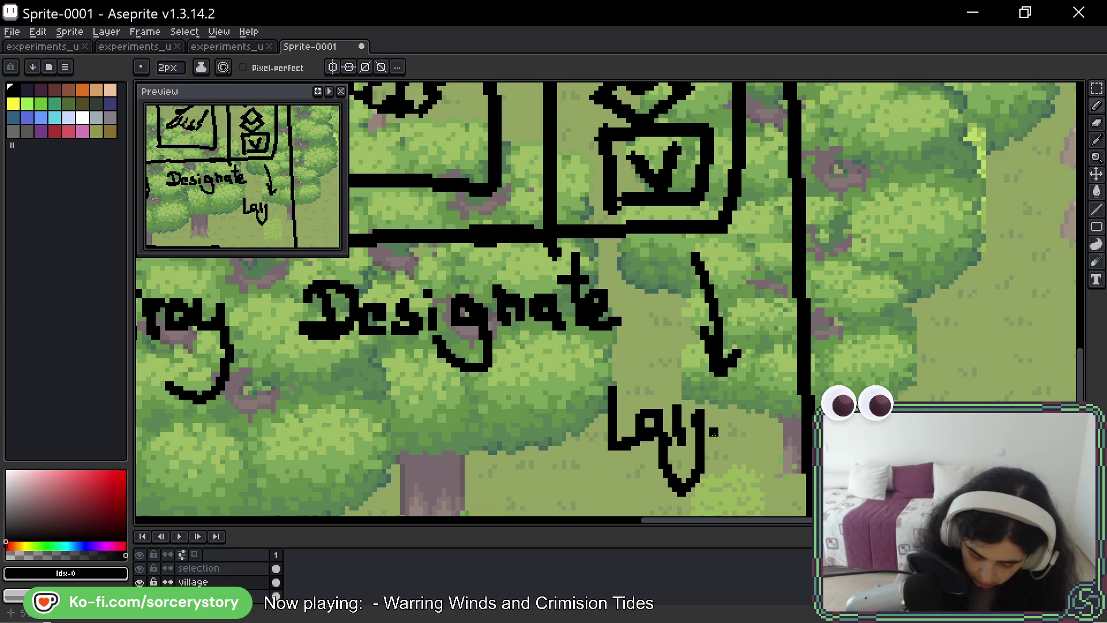
{"action": "key", "text": "ctrl+z"}
{"action": "left_click_drag", "start_coordinate": [697, 406], "coordinate": [654, 471]}
{"action": "mouse_move", "coordinate": [714, 433]}
{"action": "left_mouse_down"}
{"action": "mouse_move", "coordinate": [727, 402]}
{"action": "mouse_move", "coordinate": [746, 437]}
{"action": "left_mouse_up"}
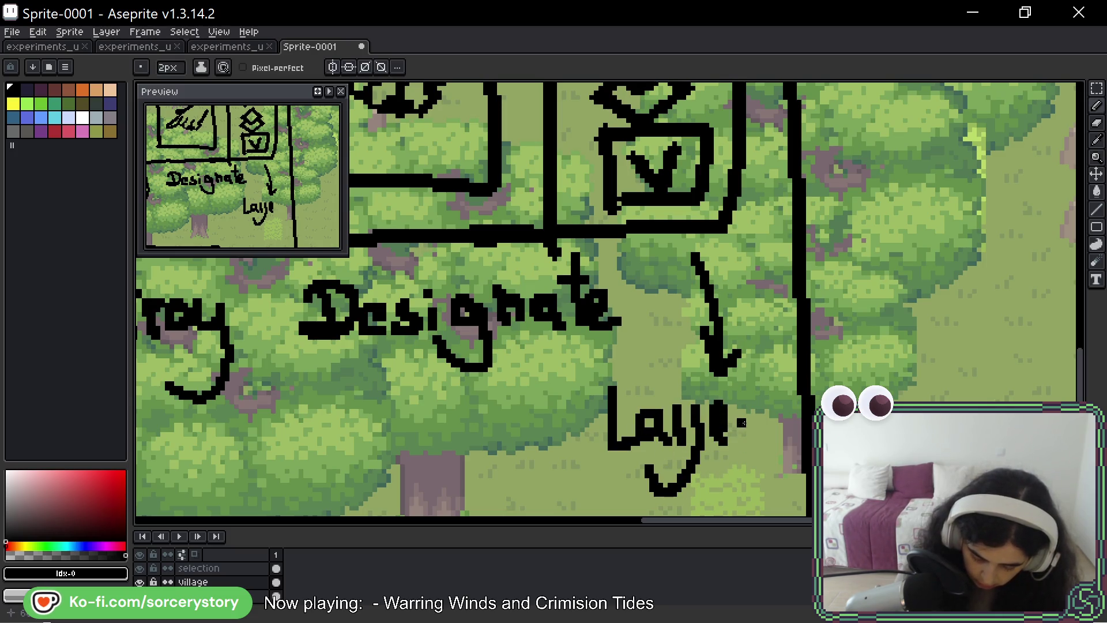
{"action": "key", "text": "ctrl+z"}
{"action": "mouse_move", "coordinate": [705, 406]}
{"action": "left_mouse_down"}
{"action": "mouse_move", "coordinate": [731, 442]}
{"action": "mouse_move", "coordinate": [750, 414]}
{"action": "mouse_move", "coordinate": [757, 439]}
{"action": "left_mouse_up"}
{"action": "scroll", "coordinate": [768, 396], "scroll_direction": "down", "scroll_amount": 2}
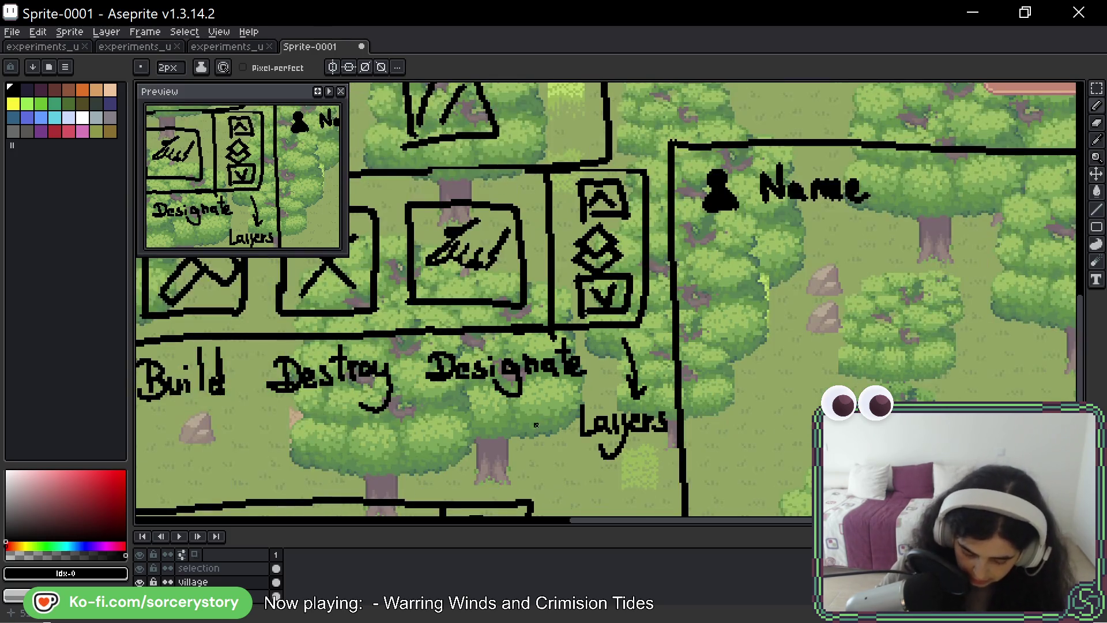
{"action": "scroll", "coordinate": [769, 396], "scroll_direction": "up", "scroll_amount": 1}
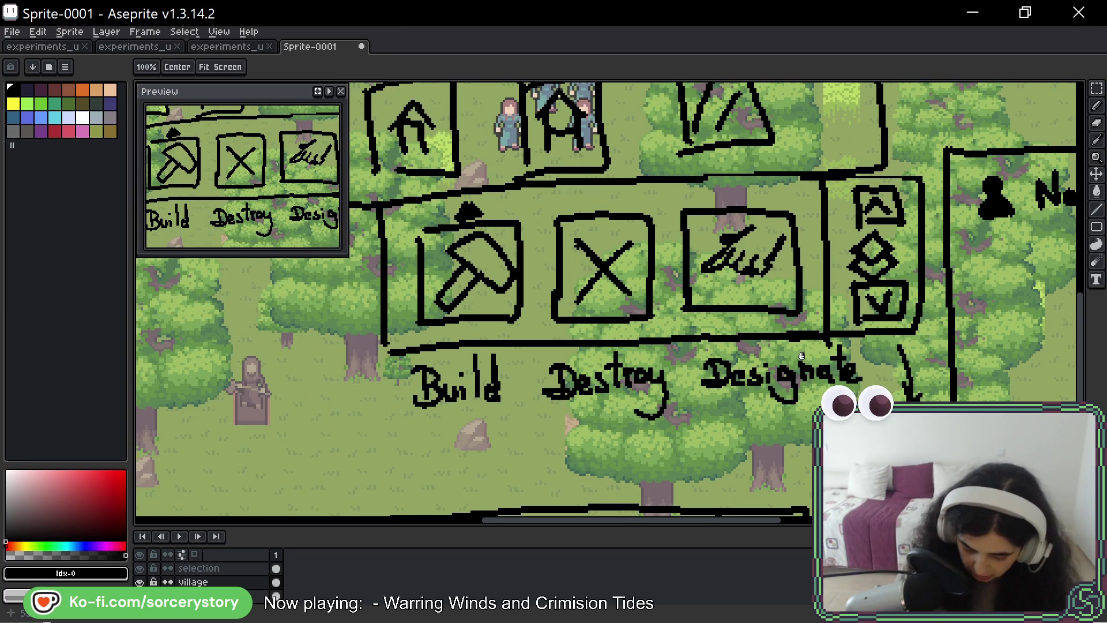
{"action": "scroll", "coordinate": [770, 274], "scroll_direction": "down", "scroll_amount": 1}
{"action": "scroll", "coordinate": [770, 273], "scroll_direction": "up", "scroll_amount": 1}
{"action": "scroll", "coordinate": [771, 274], "scroll_direction": "down", "scroll_amount": 2}
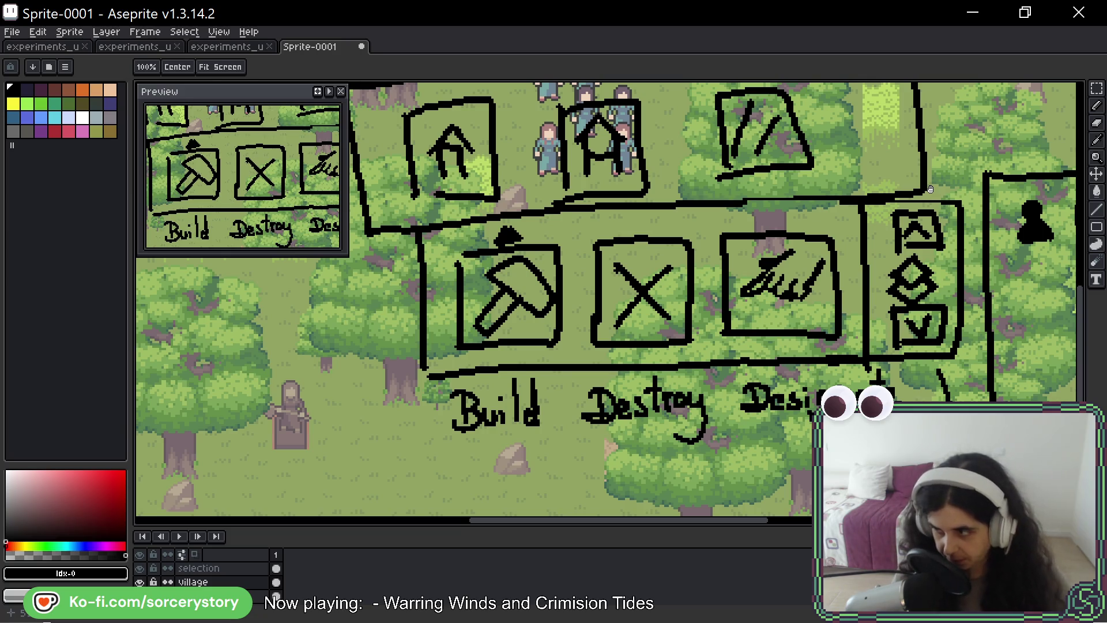
Switch to the Pencil tool to hand-letter the icon labels.
{"action": "key", "text": "b"}
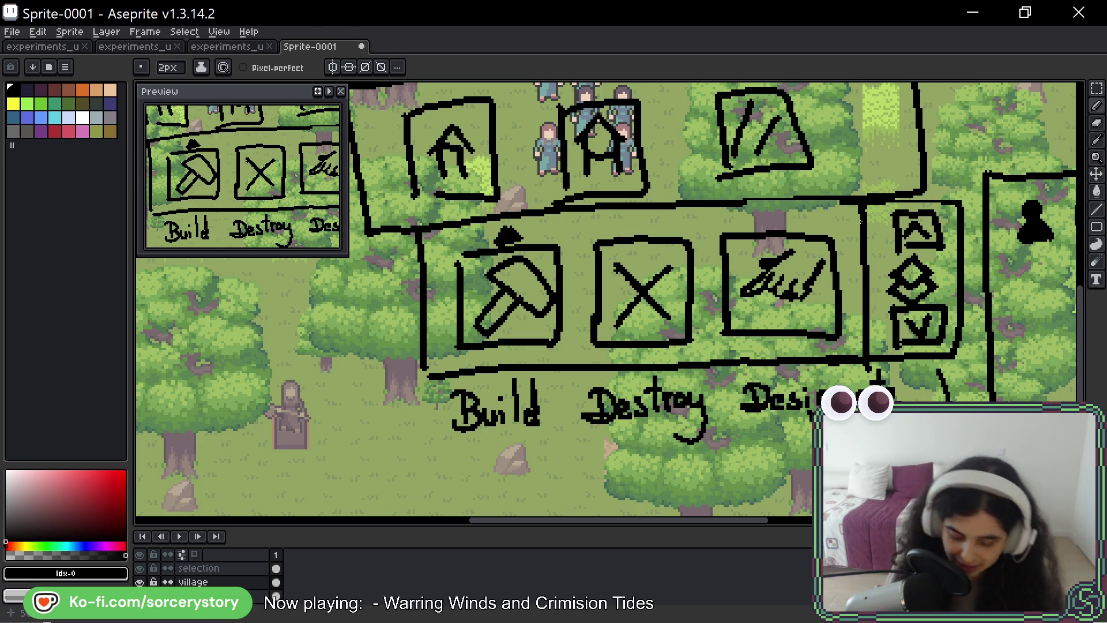
{"action": "key", "text": "space"}
{"action": "left_click_drag", "start_coordinate": [675, 327], "coordinate": [781, 305]}
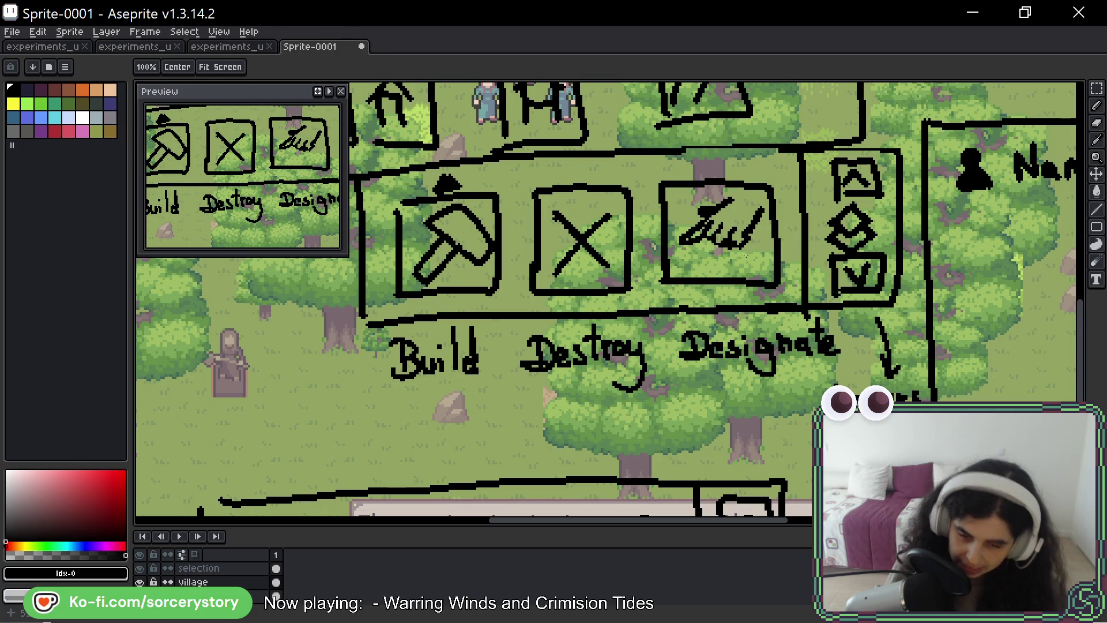
{"action": "key", "text": "b"}
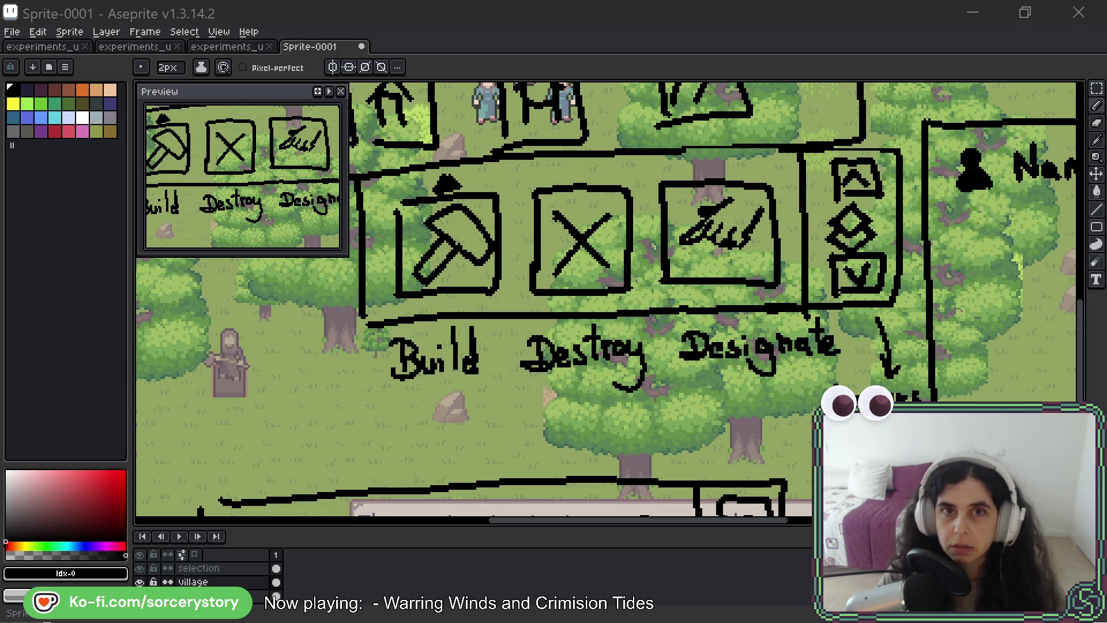
{"action": "key", "text": "alt+Tab"}
{"action": "left_click_drag", "start_coordinate": [666, 173], "coordinate": [429, 87]}
{"action": "scroll", "coordinate": [520, 294], "scroll_direction": "up", "scroll_amount": 3}
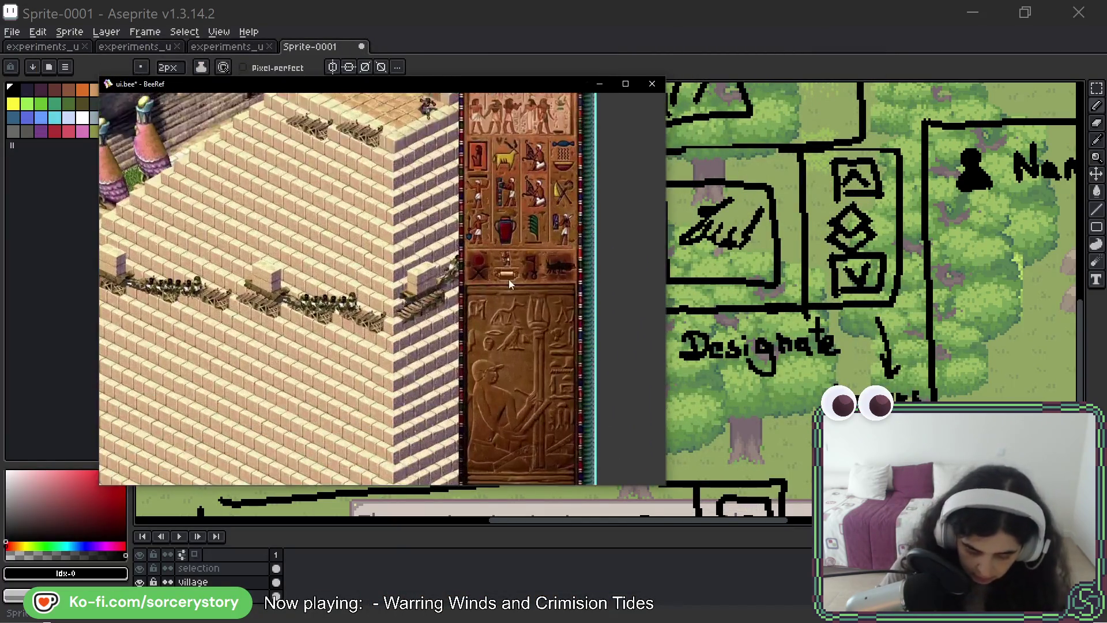
{"action": "scroll", "coordinate": [485, 259], "scroll_direction": "up", "scroll_amount": 3}
{"action": "scroll", "coordinate": [463, 216], "scroll_direction": "up", "scroll_amount": 3}
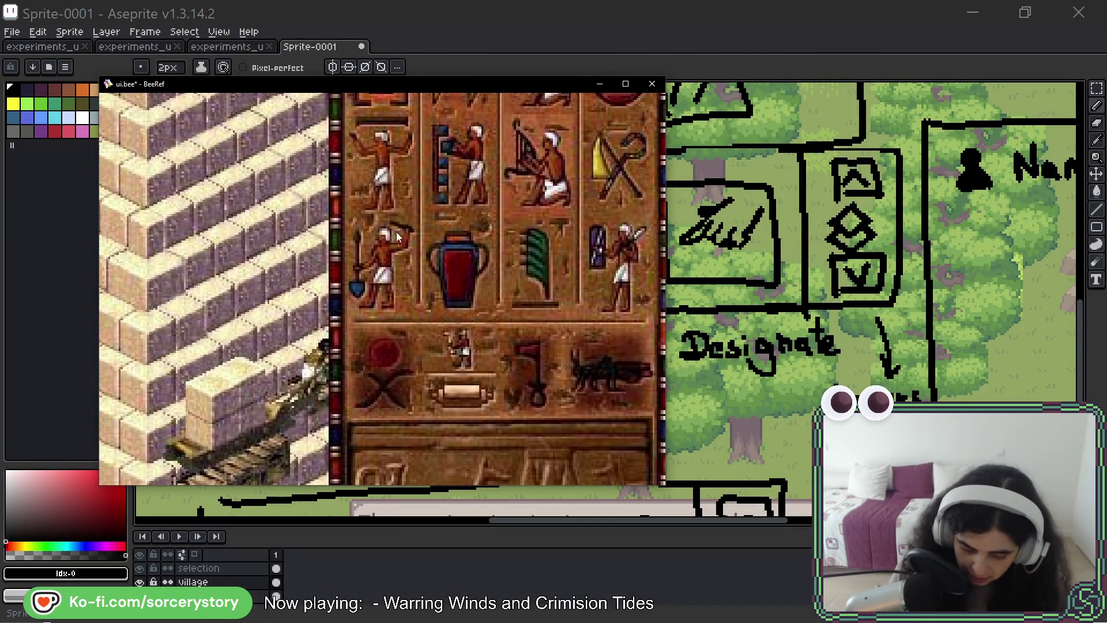
Bring up the BeeRef board and pan past the hieroglyph panel to empty space.
{"action": "mouse_move", "coordinate": [484, 247]}
{"action": "left_mouse_down"}
{"action": "mouse_move", "coordinate": [510, 273]}
{"action": "mouse_move", "coordinate": [485, 350]}
{"action": "left_mouse_up"}
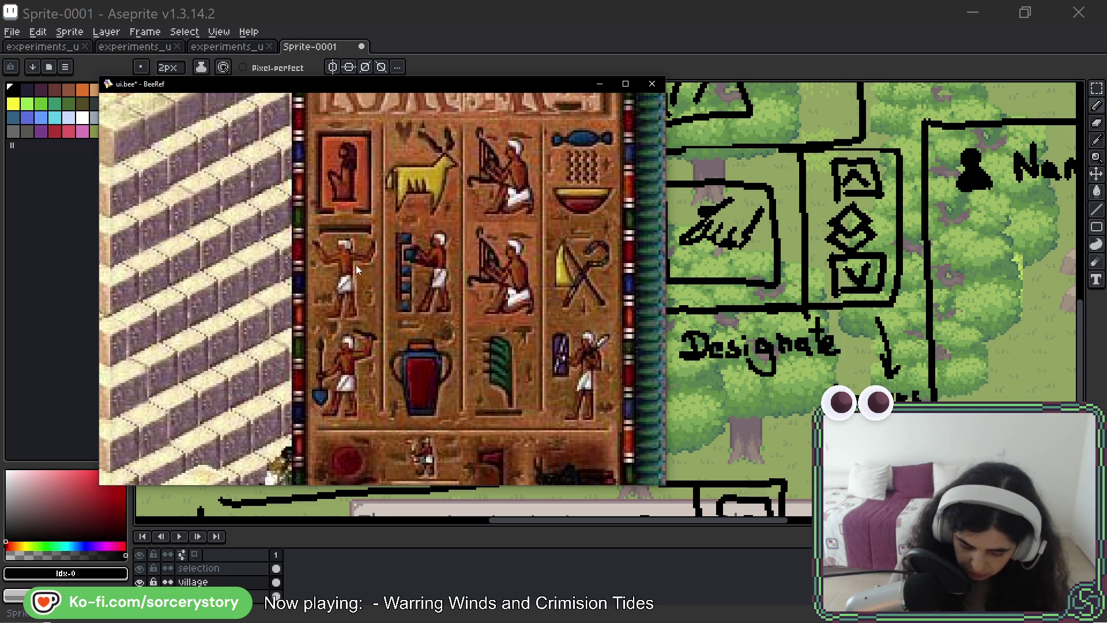
{"action": "scroll", "coordinate": [414, 268], "scroll_direction": "down", "scroll_amount": 3}
{"action": "scroll", "coordinate": [426, 297], "scroll_direction": "down", "scroll_amount": 2}
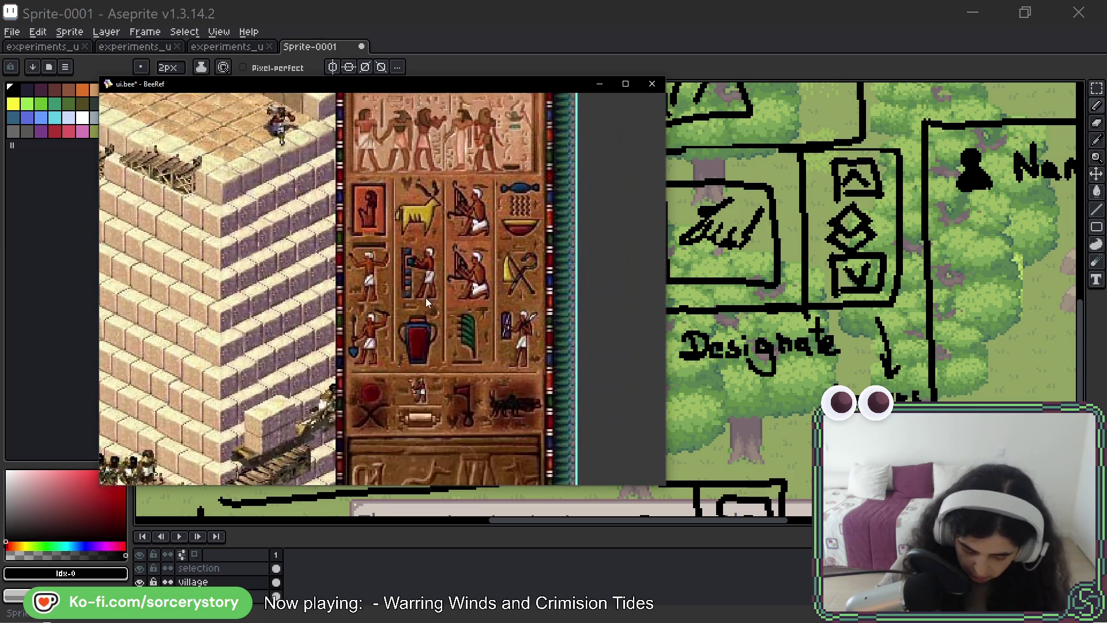
{"action": "scroll", "coordinate": [421, 322], "scroll_direction": "down", "scroll_amount": 2}
{"action": "scroll", "coordinate": [421, 295], "scroll_direction": "up", "scroll_amount": 3}
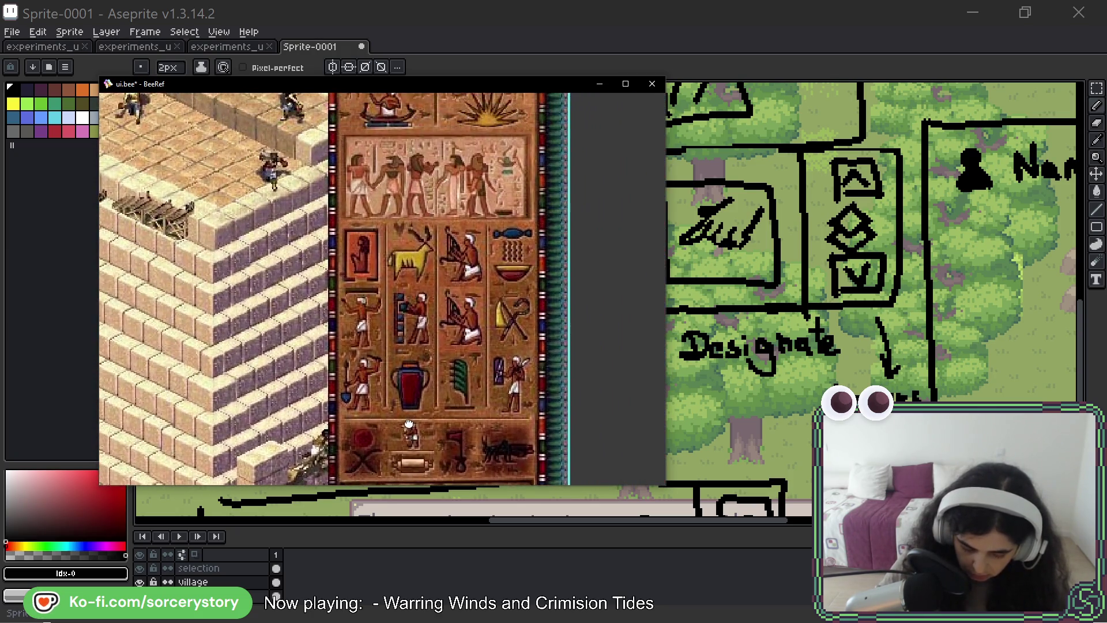
{"action": "scroll", "coordinate": [407, 253], "scroll_direction": "up", "scroll_amount": 1}
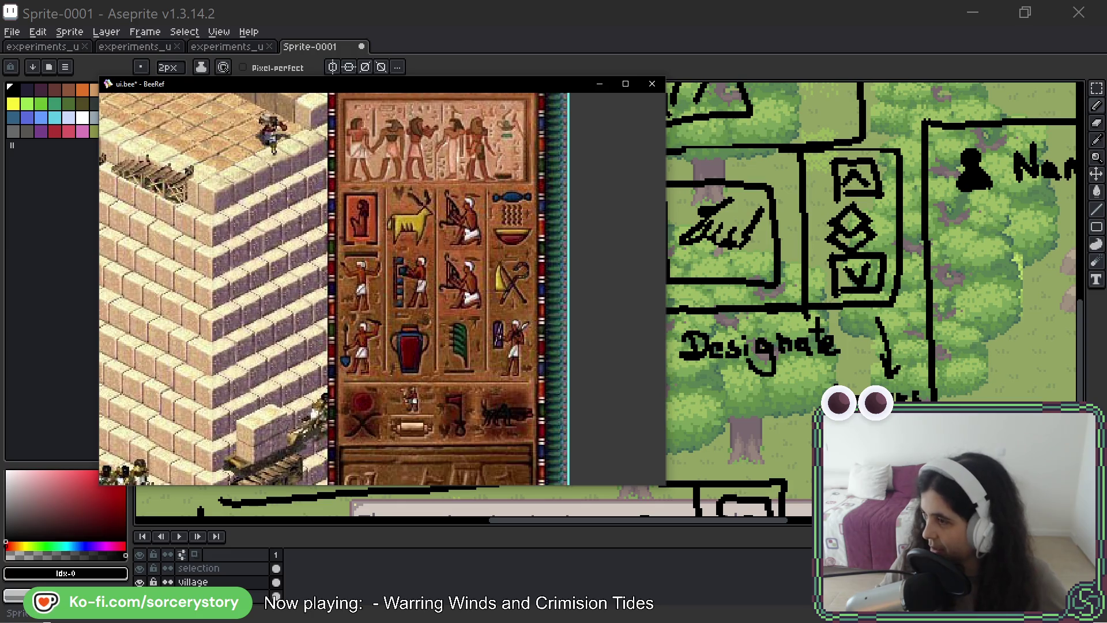
{"action": "key", "text": "alt+Tab"}
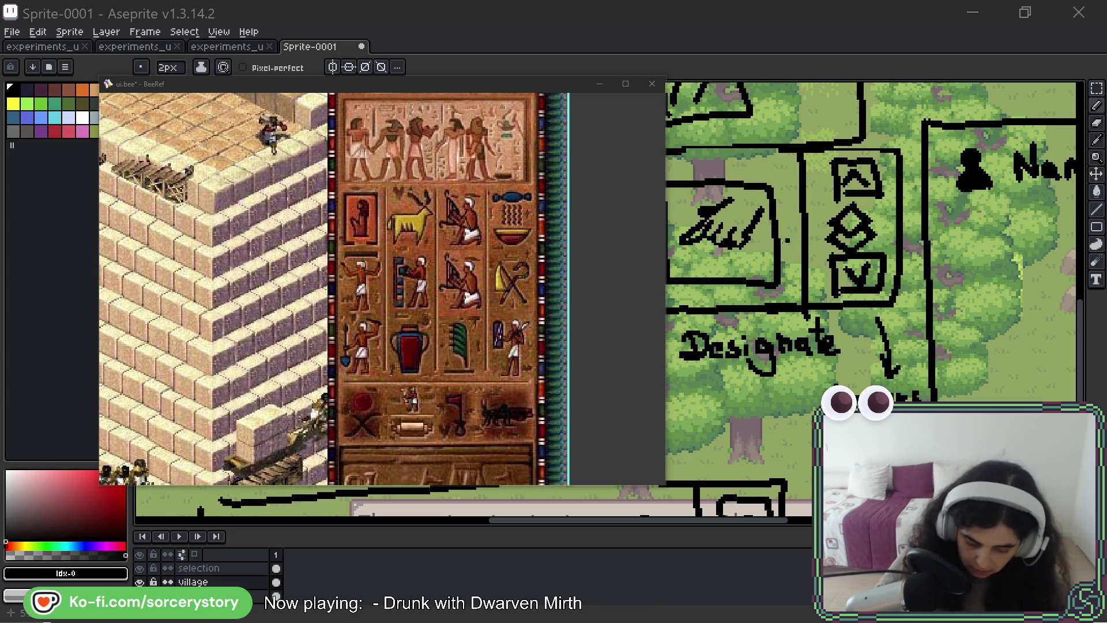
{"action": "scroll", "coordinate": [567, 316], "scroll_direction": "down", "scroll_amount": 4}
{"action": "scroll", "coordinate": [566, 315], "scroll_direction": "down", "scroll_amount": 3}
{"action": "mouse_move", "coordinate": [567, 316]}
{"action": "left_mouse_down"}
{"action": "mouse_move", "coordinate": [408, 268]}
{"action": "mouse_move", "coordinate": [375, 239]}
{"action": "left_mouse_up"}
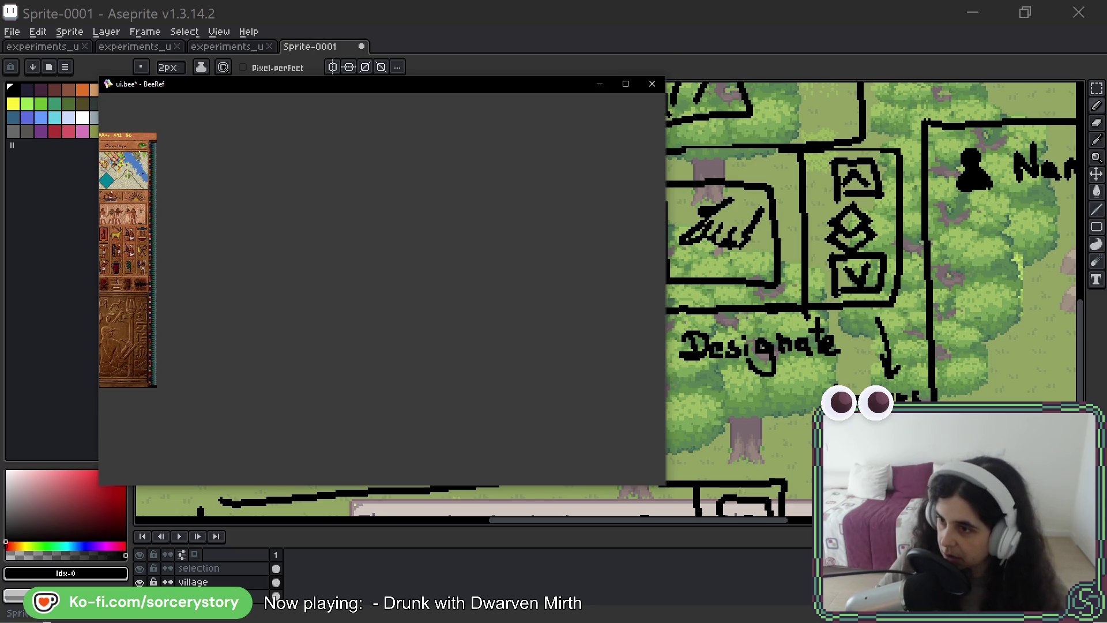
Paste the isometric city screenshot onto the board, view its sidebar icons, then hide BeeRef.
{"action": "key", "text": "ctrl+v"}
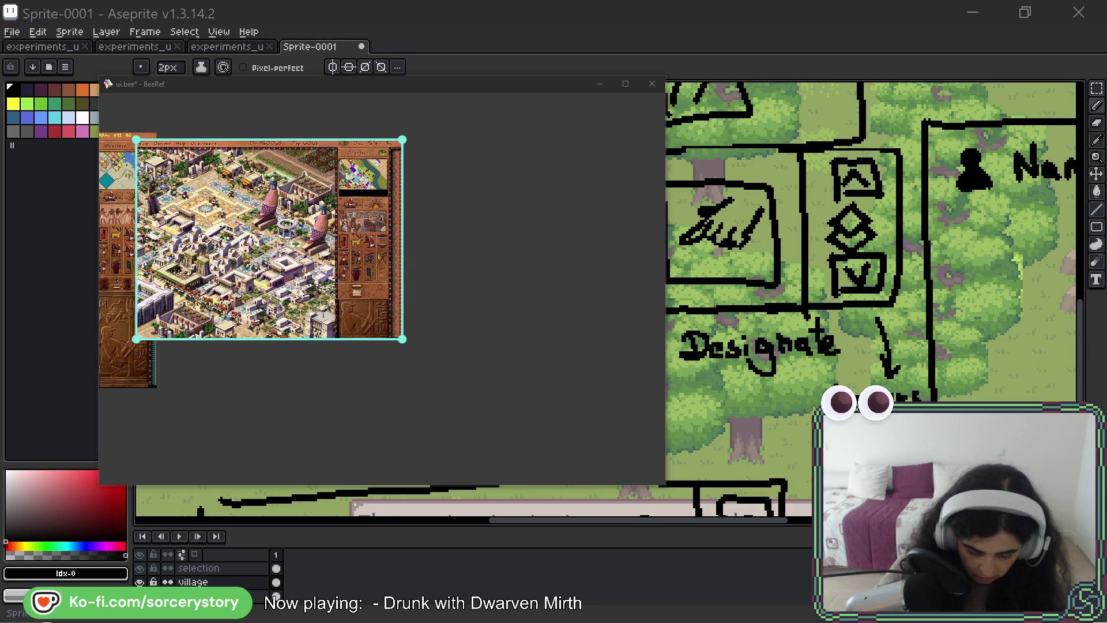
{"action": "left_click_drag", "start_coordinate": [259, 243], "coordinate": [312, 247]}
{"action": "scroll", "coordinate": [432, 280], "scroll_direction": "up", "scroll_amount": 6}
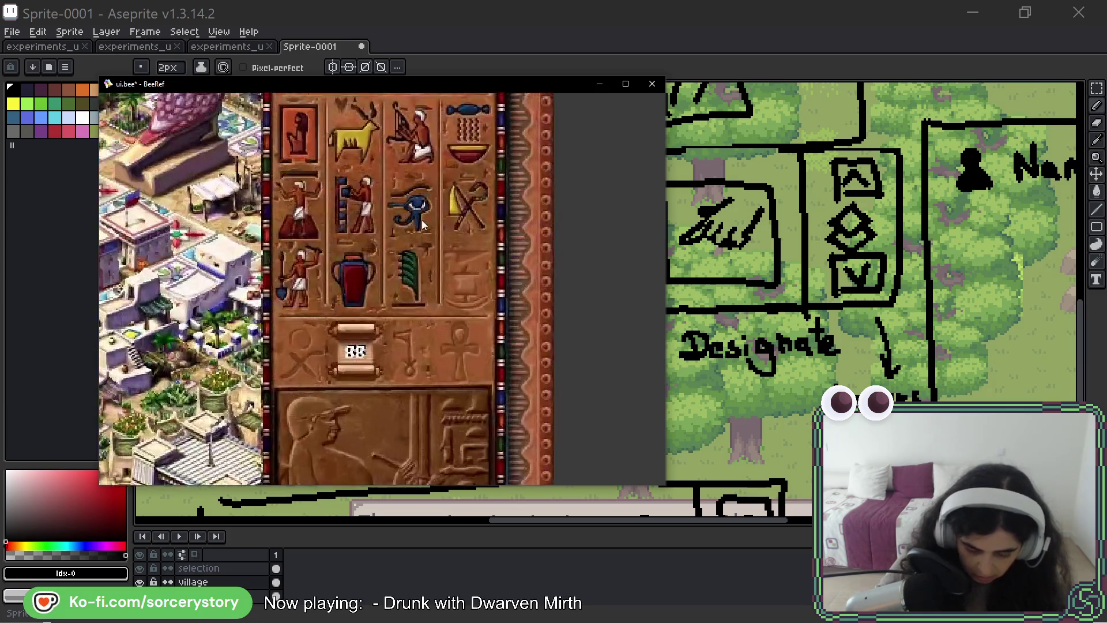
{"action": "scroll", "coordinate": [425, 224], "scroll_direction": "down", "scroll_amount": 1}
{"action": "left_click_drag", "start_coordinate": [433, 224], "coordinate": [404, 312]}
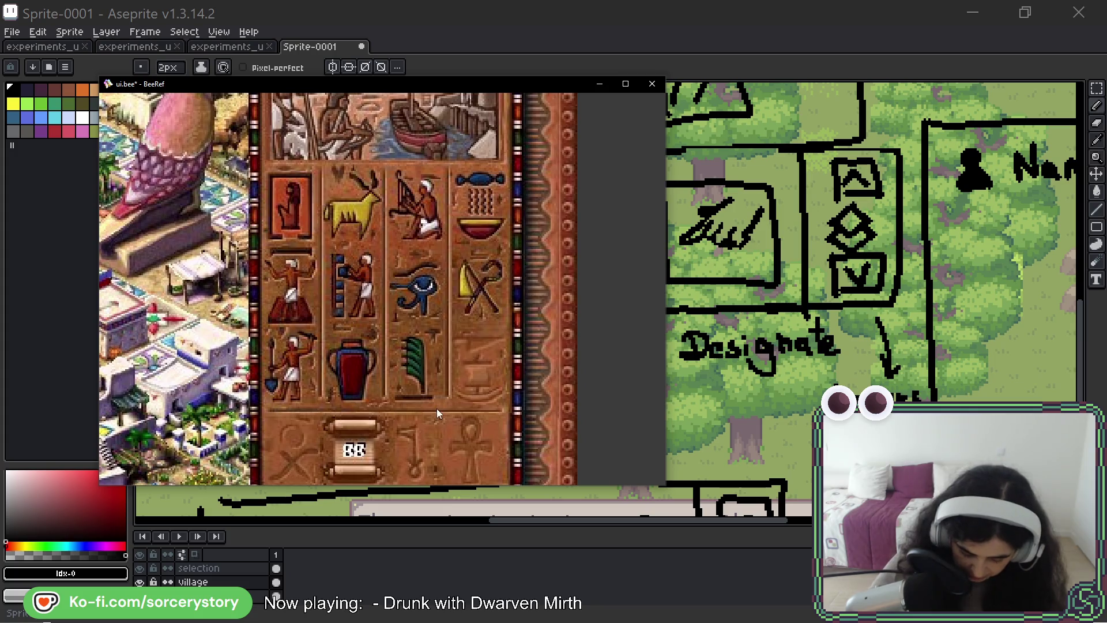
{"action": "scroll", "coordinate": [455, 447], "scroll_direction": "down", "scroll_amount": 2}
{"action": "mouse_move", "coordinate": [456, 434]}
{"action": "left_mouse_down"}
{"action": "mouse_move", "coordinate": [466, 327]}
{"action": "mouse_move", "coordinate": [465, 392]}
{"action": "left_mouse_up"}
{"action": "scroll", "coordinate": [466, 327], "scroll_direction": "up", "scroll_amount": 2}
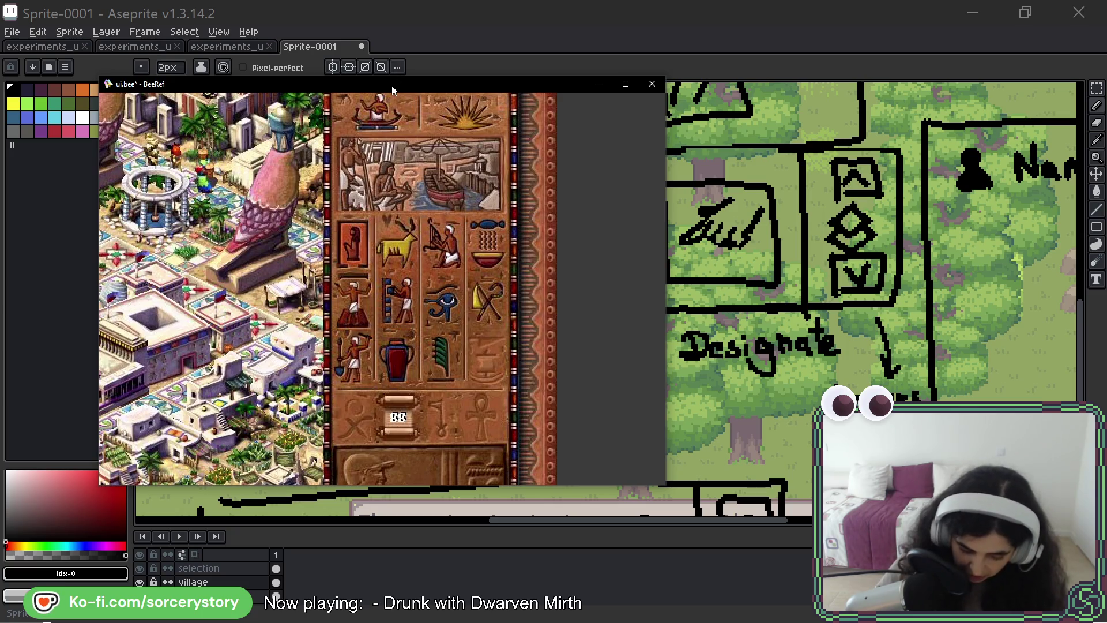
{"action": "key", "text": "alt+Tab"}
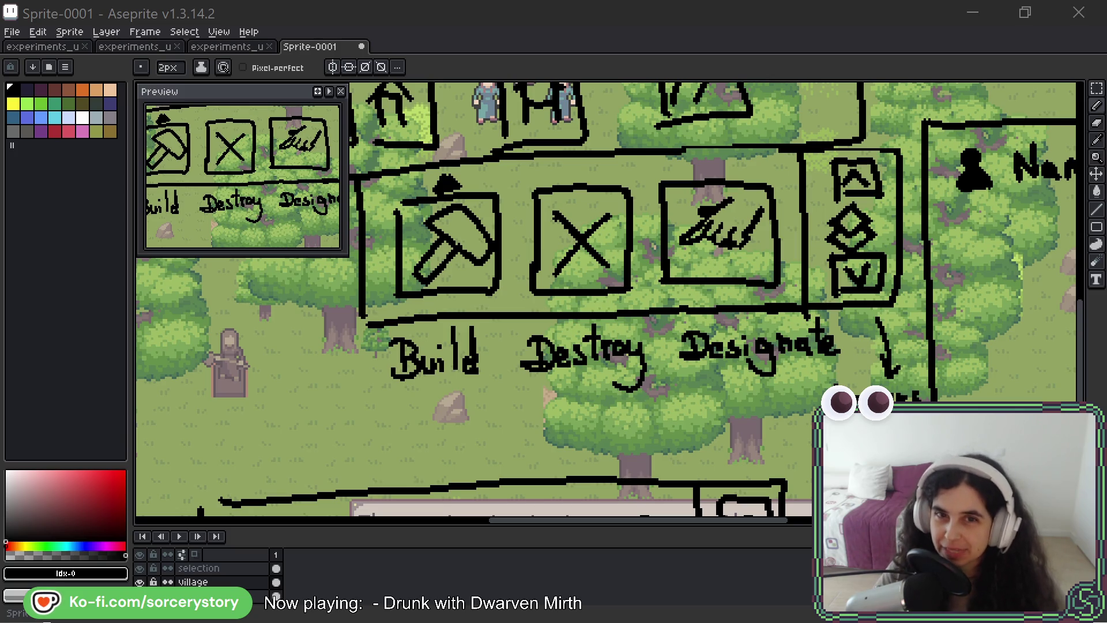
{"action": "left_click_drag", "start_coordinate": [692, 18], "coordinate": [597, 122]}
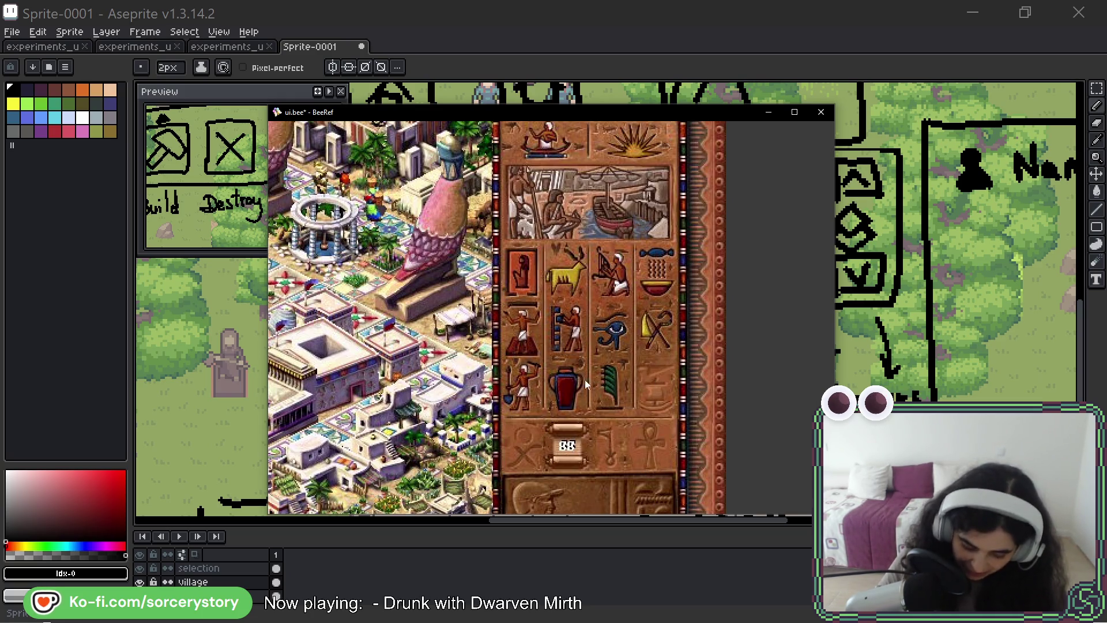
{"action": "scroll", "coordinate": [580, 347], "scroll_direction": "up", "scroll_amount": 1}
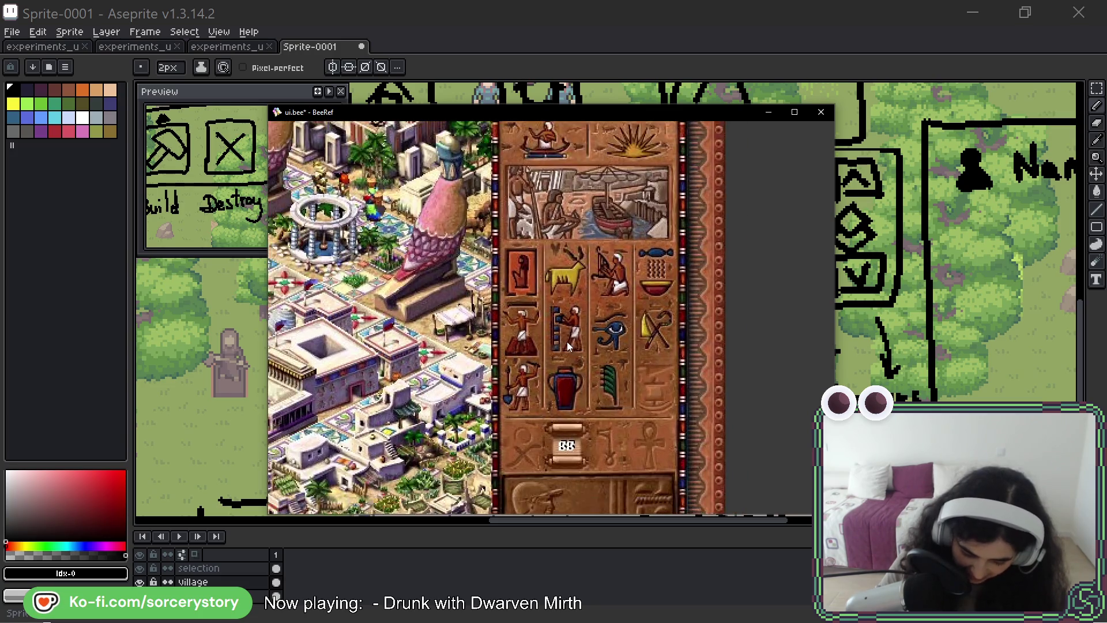
{"action": "scroll", "coordinate": [580, 348], "scroll_direction": "down", "scroll_amount": 2}
{"action": "left_click_drag", "start_coordinate": [580, 433], "coordinate": [596, 500]}
{"action": "scroll", "coordinate": [595, 433], "scroll_direction": "up", "scroll_amount": 2}
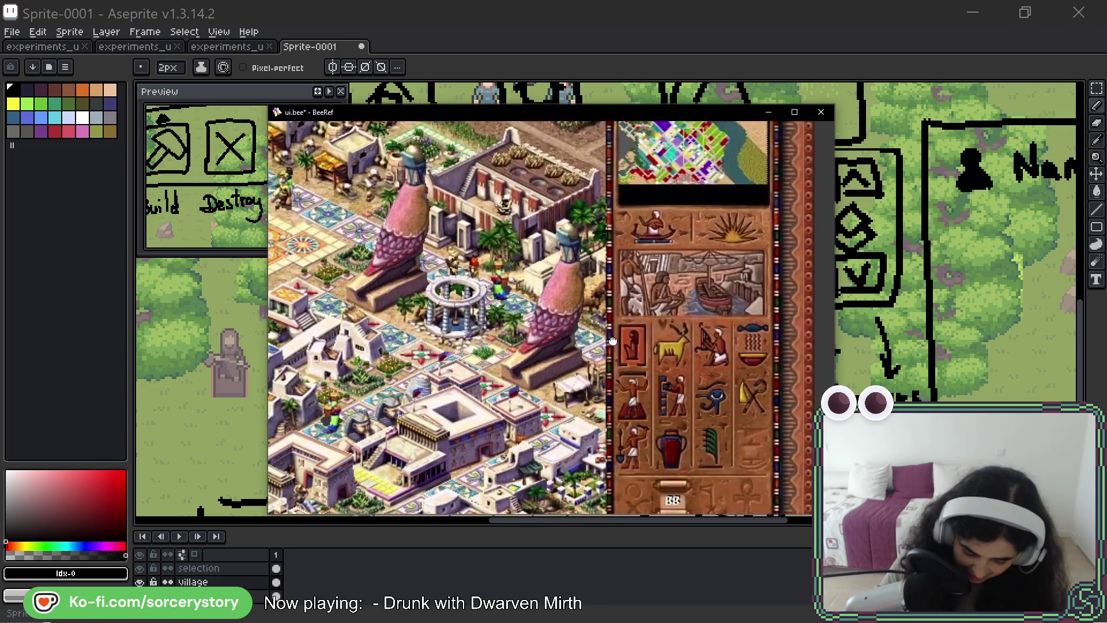
{"action": "left_click_drag", "start_coordinate": [606, 389], "coordinate": [500, 223]}
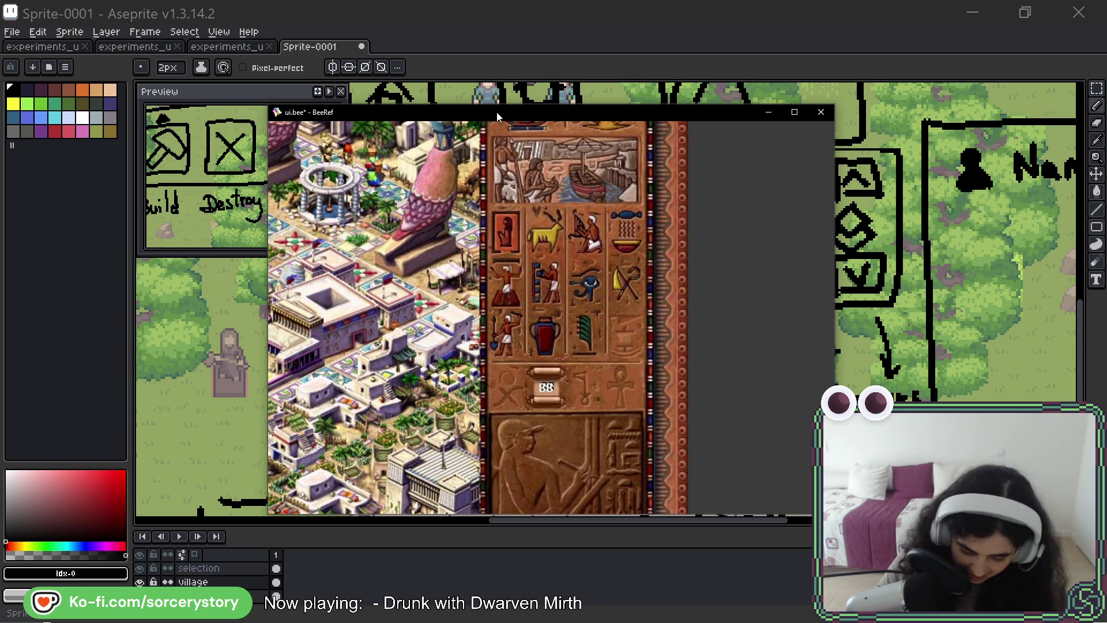
{"action": "key", "text": "alt+Tab"}
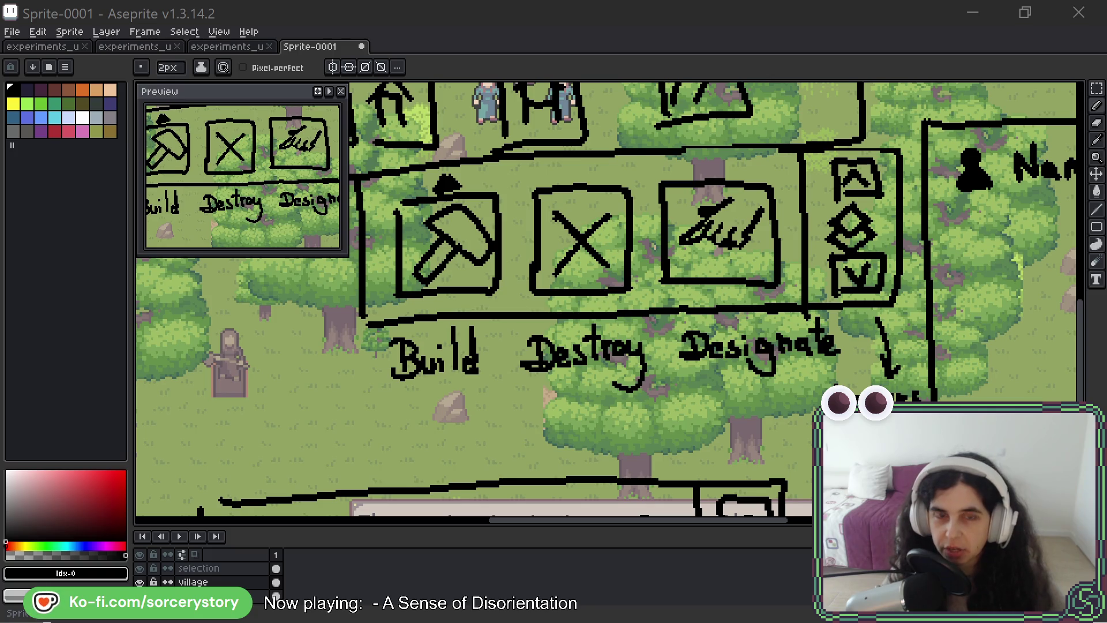
Show the reference board and pan the castle screenshot to its minimap and castle.
{"action": "key", "text": "alt+Tab"}
{"action": "scroll", "coordinate": [351, 330], "scroll_direction": "up", "scroll_amount": 1}
{"action": "scroll", "coordinate": [370, 325], "scroll_direction": "up", "scroll_amount": 1}
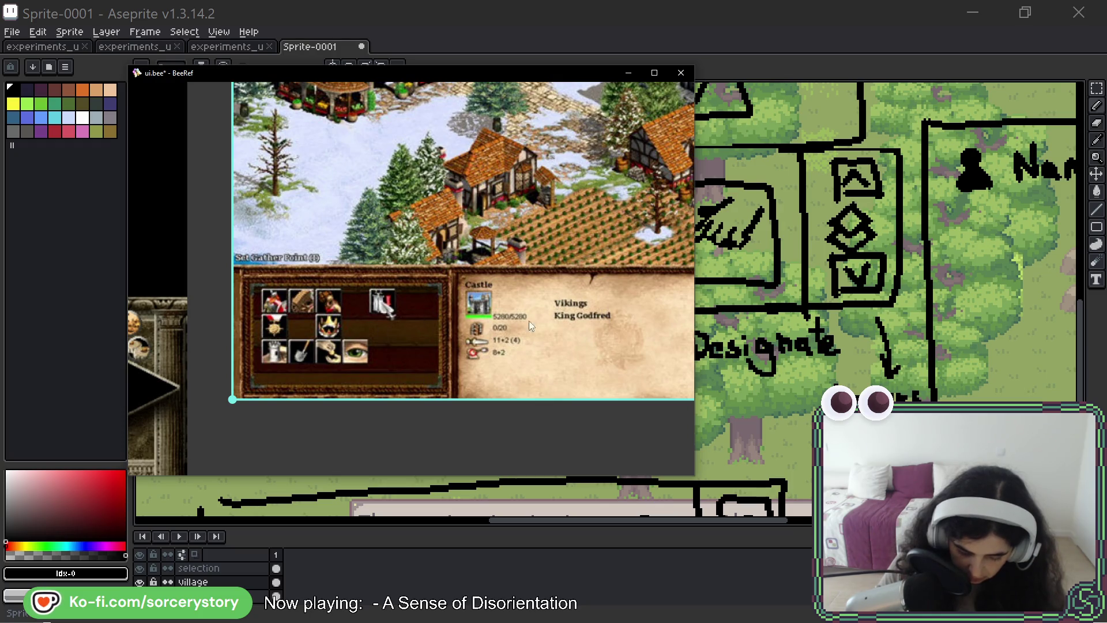
{"action": "left_click_drag", "start_coordinate": [529, 321], "coordinate": [439, 355]}
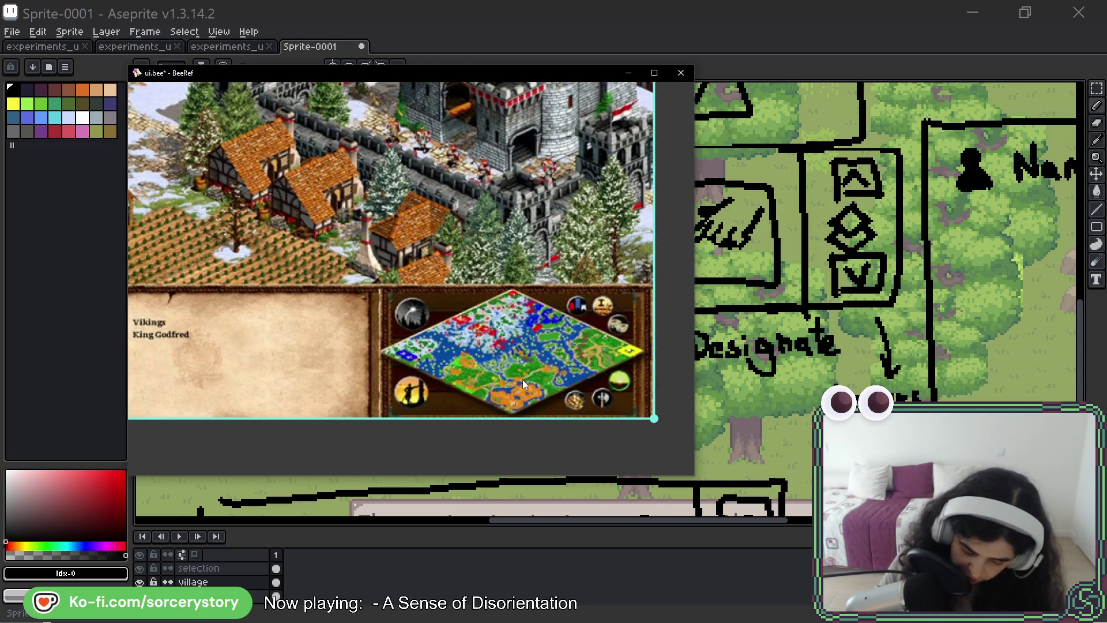
{"action": "scroll", "coordinate": [612, 276], "scroll_direction": "up", "scroll_amount": 2}
{"action": "scroll", "coordinate": [660, 359], "scroll_direction": "up", "scroll_amount": 2}
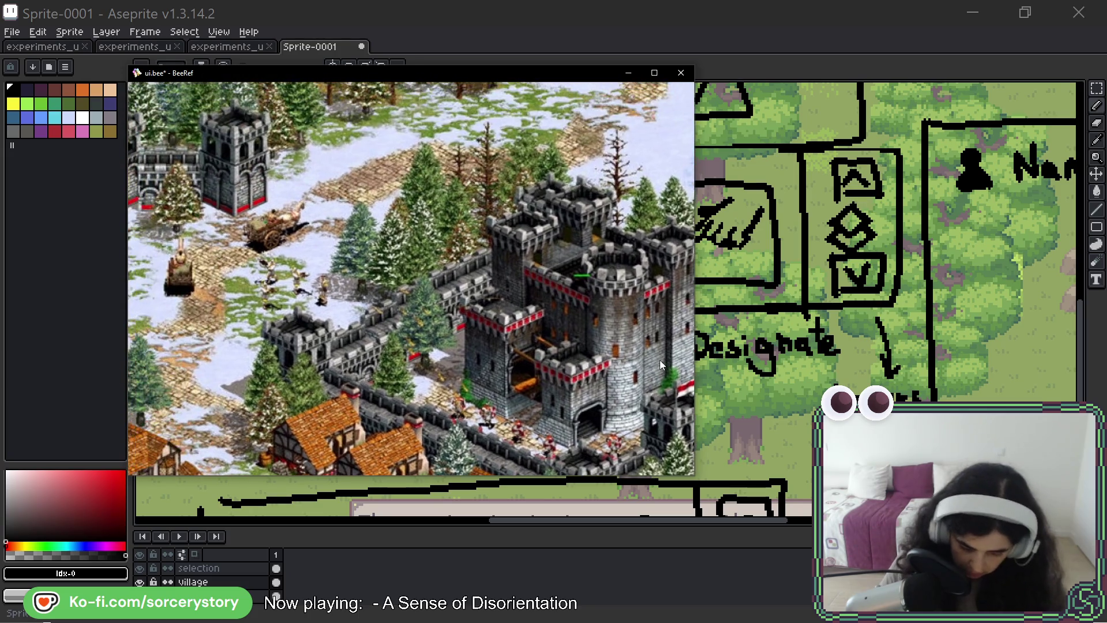
{"action": "left_click_drag", "start_coordinate": [585, 347], "coordinate": [580, 170]}
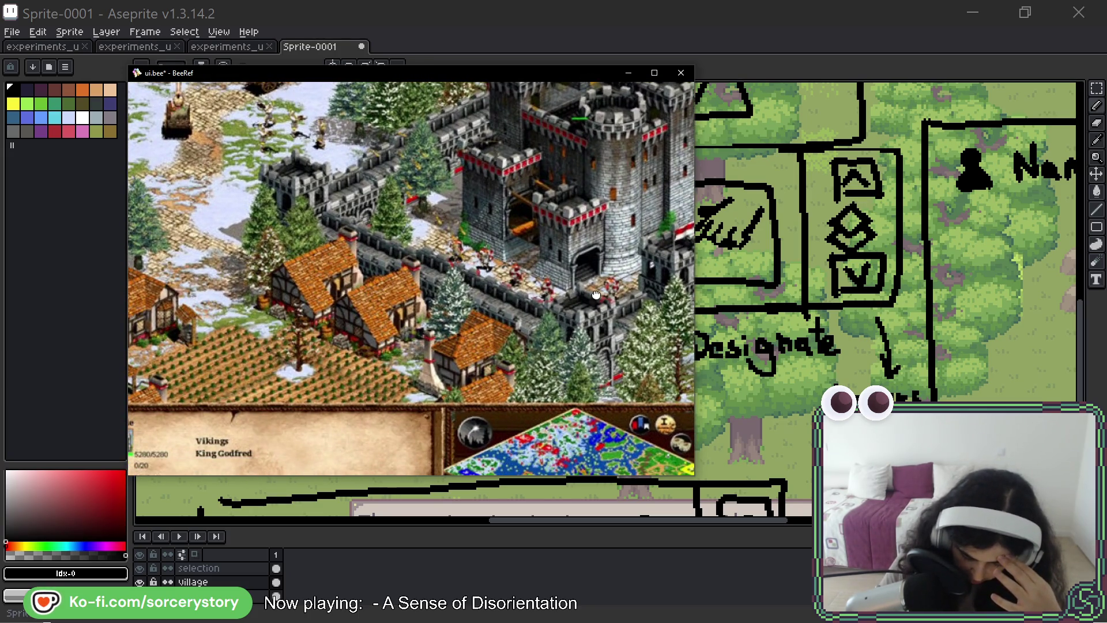
{"action": "scroll", "coordinate": [536, 217], "scroll_direction": "down", "scroll_amount": 1}
{"action": "mouse_move", "coordinate": [537, 242]}
{"action": "left_mouse_down"}
{"action": "mouse_move", "coordinate": [528, 188]}
{"action": "mouse_move", "coordinate": [438, 183]}
{"action": "left_mouse_up"}
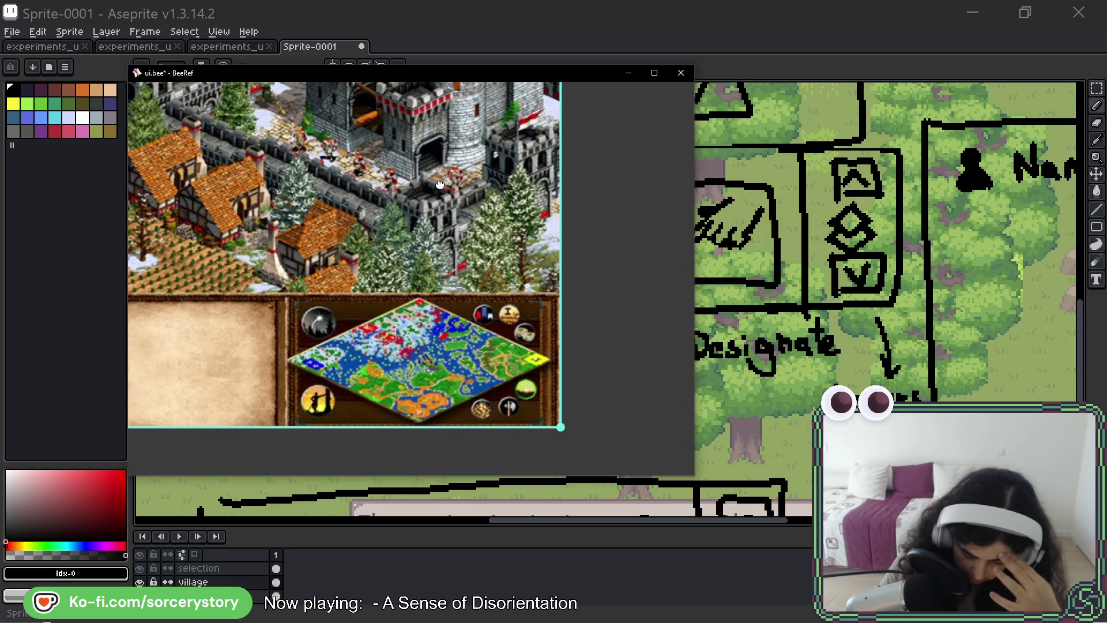
{"action": "mouse_move", "coordinate": [439, 183]}
{"action": "left_mouse_down"}
{"action": "mouse_move", "coordinate": [485, 286]}
{"action": "mouse_move", "coordinate": [519, 329]}
{"action": "left_mouse_up"}
{"action": "scroll", "coordinate": [484, 285], "scroll_direction": "up", "scroll_amount": 1}
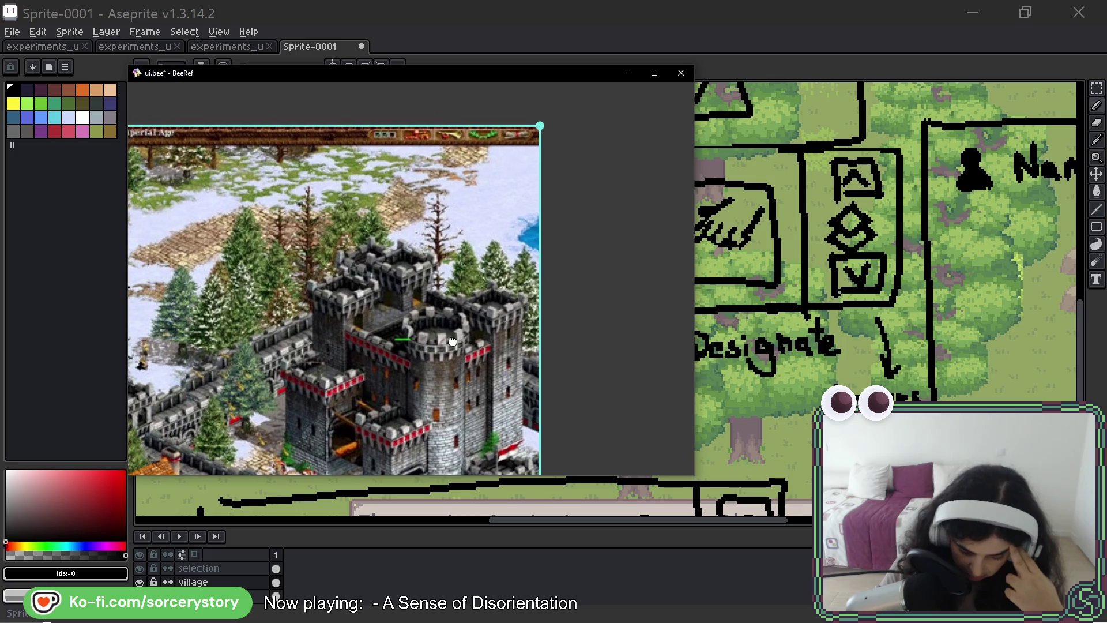
Pan to the screenshot's bottom interface panel, then hide the reference window.
{"action": "mouse_move", "coordinate": [518, 259]}
{"action": "left_mouse_down"}
{"action": "mouse_move", "coordinate": [575, 291]}
{"action": "mouse_move", "coordinate": [519, 216]}
{"action": "mouse_move", "coordinate": [632, 194]}
{"action": "left_mouse_up"}
{"action": "left_click_drag", "start_coordinate": [632, 346], "coordinate": [605, 217]}
{"action": "left_click_drag", "start_coordinate": [606, 389], "coordinate": [562, 217]}
{"action": "mouse_move", "coordinate": [563, 302]}
{"action": "left_mouse_down"}
{"action": "mouse_move", "coordinate": [505, 212]}
{"action": "mouse_move", "coordinate": [542, 196]}
{"action": "mouse_move", "coordinate": [279, 230]}
{"action": "mouse_move", "coordinate": [362, 249]}
{"action": "left_mouse_up"}
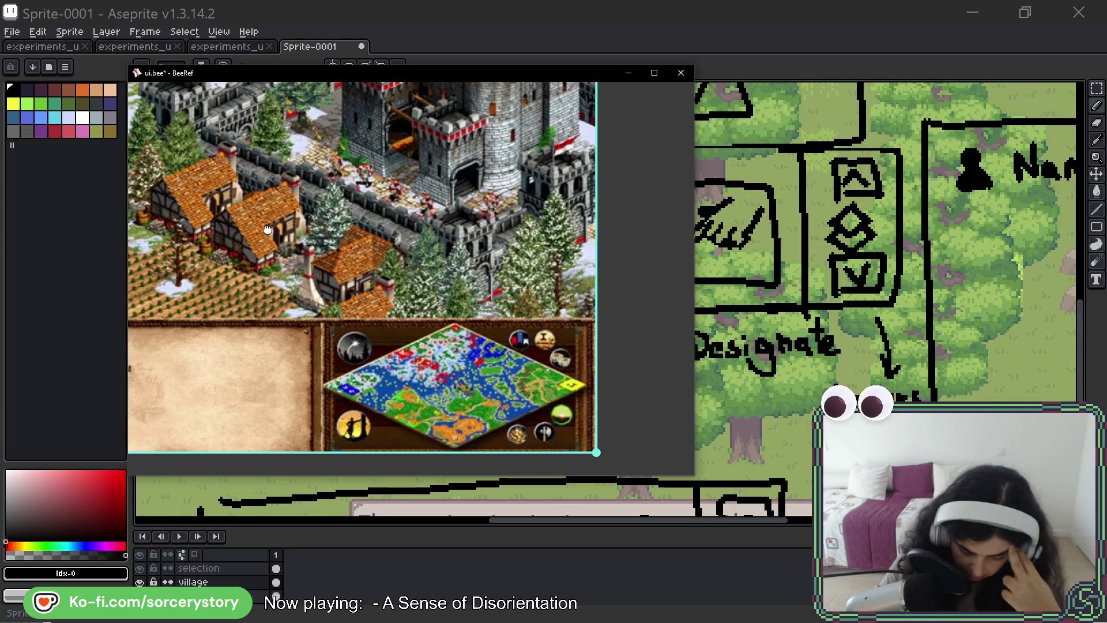
{"action": "scroll", "coordinate": [363, 248], "scroll_direction": "up", "scroll_amount": 3}
{"action": "scroll", "coordinate": [432, 277], "scroll_direction": "up", "scroll_amount": 2}
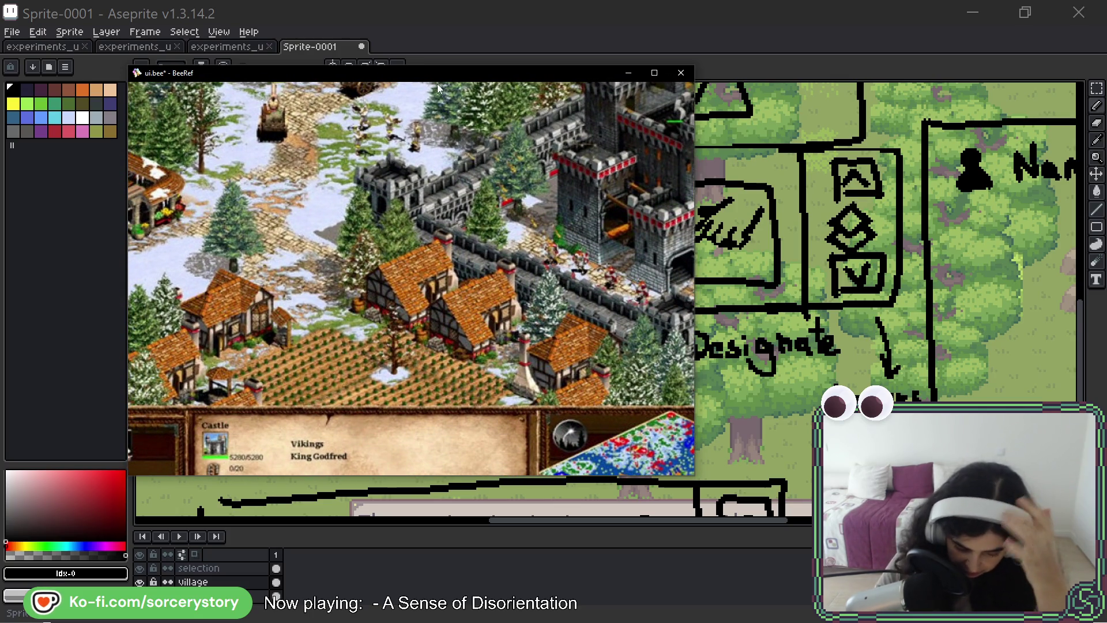
{"action": "left_click_drag", "start_coordinate": [437, 74], "coordinate": [407, 17]}
{"action": "key", "text": "alt+Tab"}
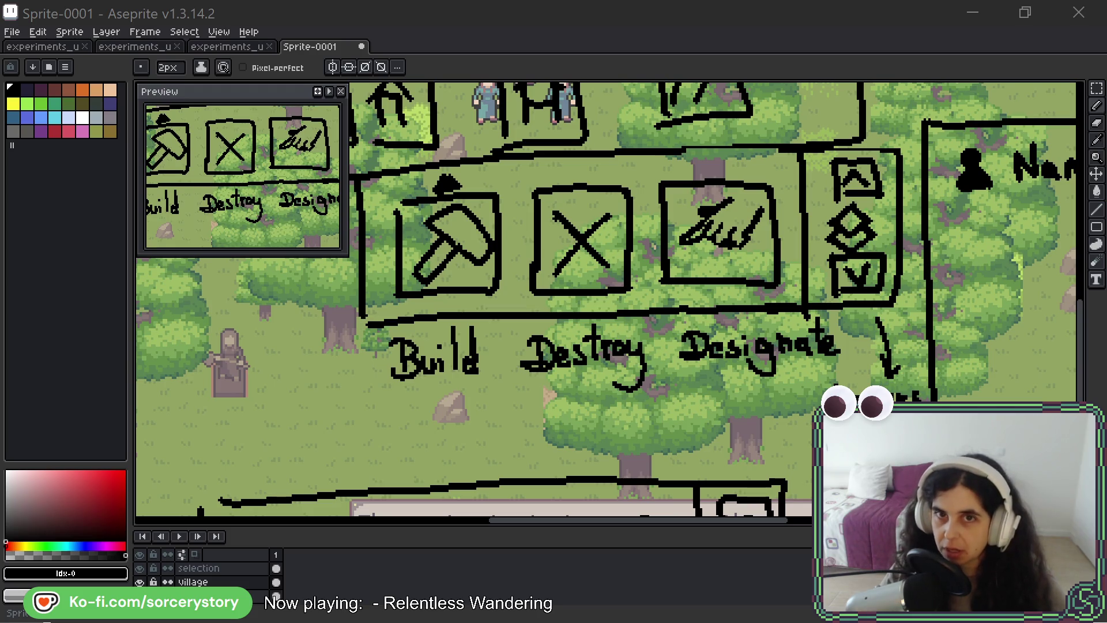
Bring the reference window back over the finished Build, Destroy, Designate icon row.
{"action": "key", "text": "alt+Tab"}
Move the reference window up-left and widen it over the sketch.
{"action": "left_click_drag", "start_coordinate": [761, 152], "coordinate": [498, 75]}
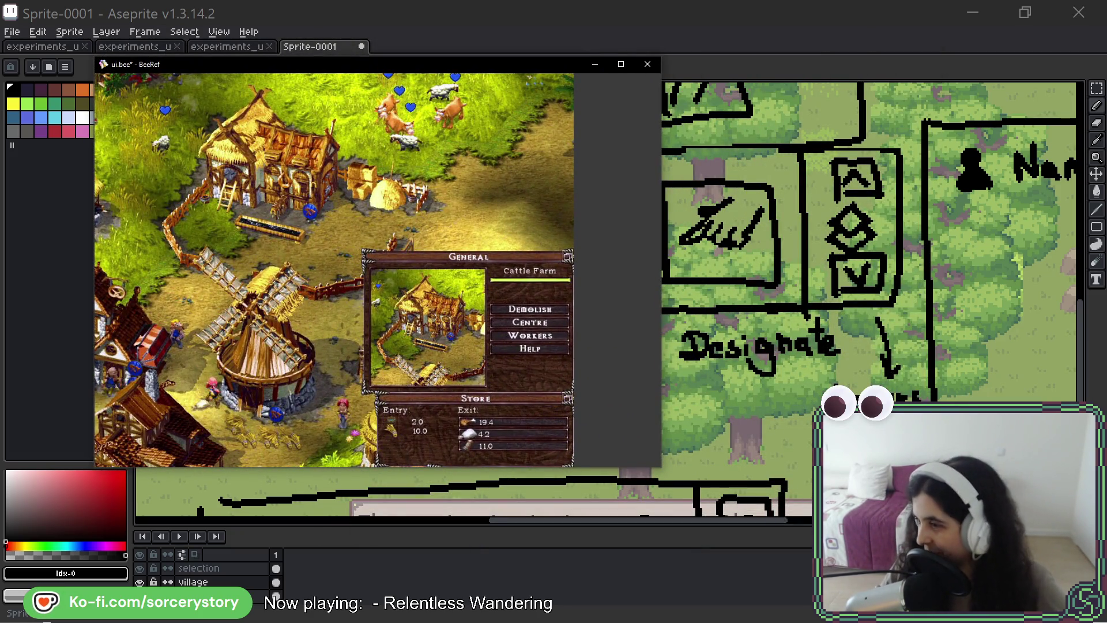
{"action": "key", "text": "alt+Tab"}
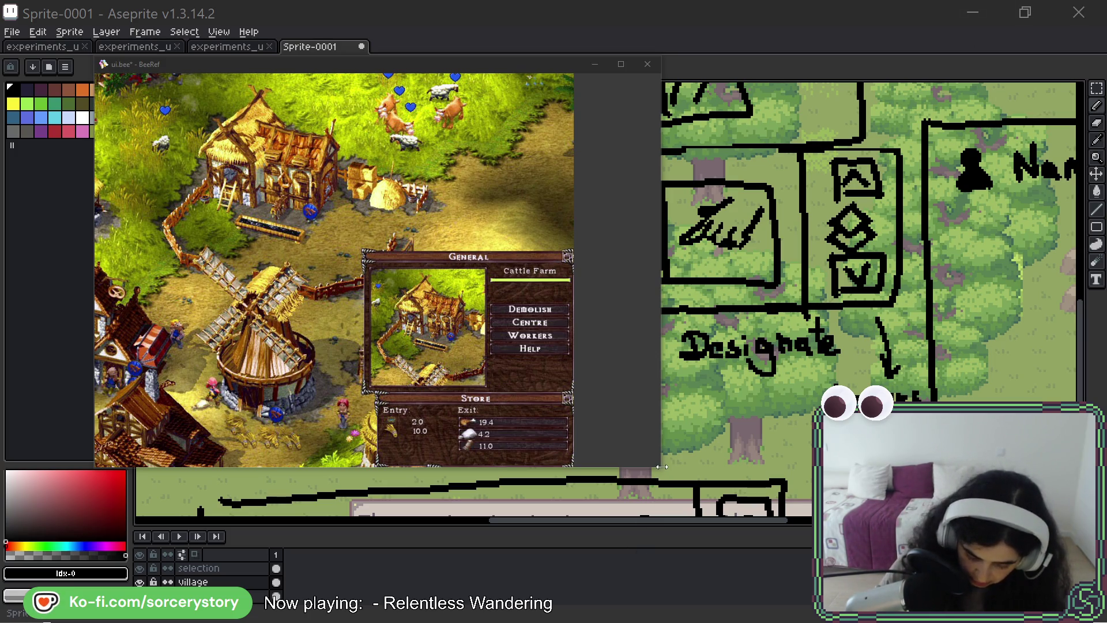
{"action": "left_click_drag", "start_coordinate": [659, 260], "coordinate": [914, 260]}
{"action": "scroll", "coordinate": [328, 228], "scroll_direction": "down", "scroll_amount": 3}
{"action": "scroll", "coordinate": [328, 228], "scroll_direction": "up", "scroll_amount": 3}
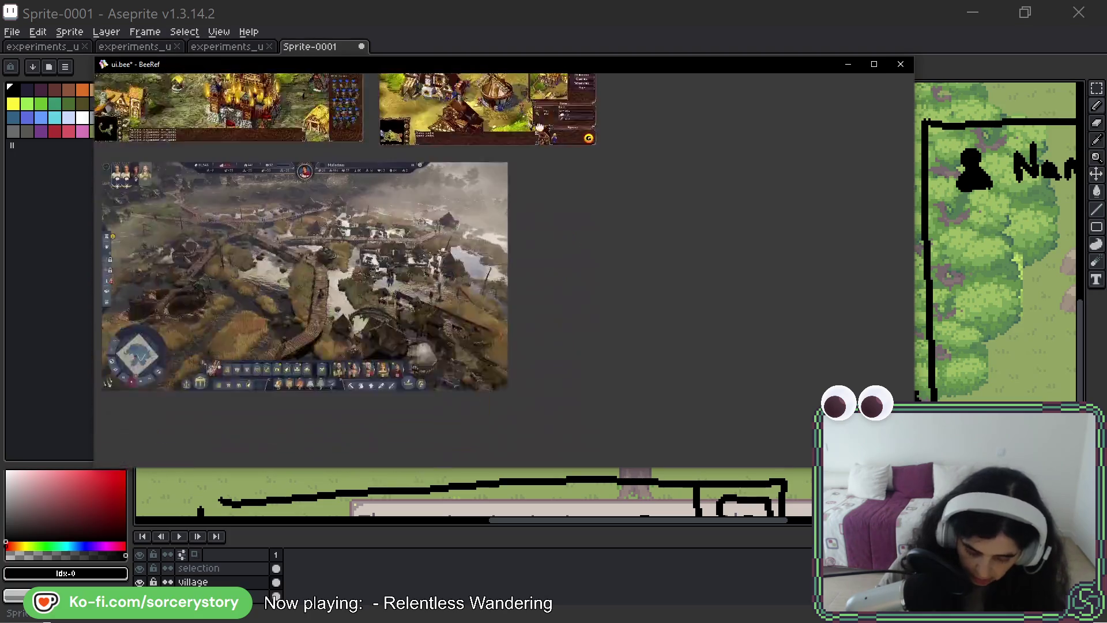
Move the town screenshot lower and paste the house-building game screenshot onto the board.
{"action": "mouse_move", "coordinate": [328, 227]}
{"action": "left_mouse_down"}
{"action": "mouse_move", "coordinate": [322, 400]}
{"action": "mouse_move", "coordinate": [349, 437]}
{"action": "left_mouse_up"}
{"action": "left_click", "coordinate": [383, 230]}
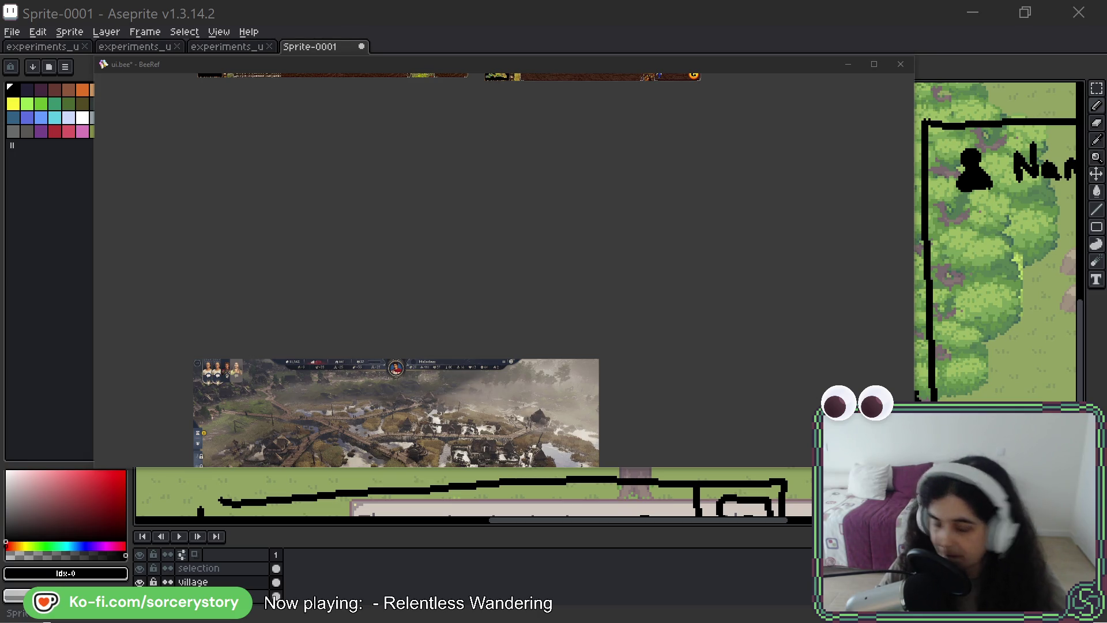
{"action": "key", "text": "ctrl+v"}
Position the house screenshot, then hide and re-show the reference board over the drawing.
{"action": "left_click_drag", "start_coordinate": [374, 220], "coordinate": [347, 194]}
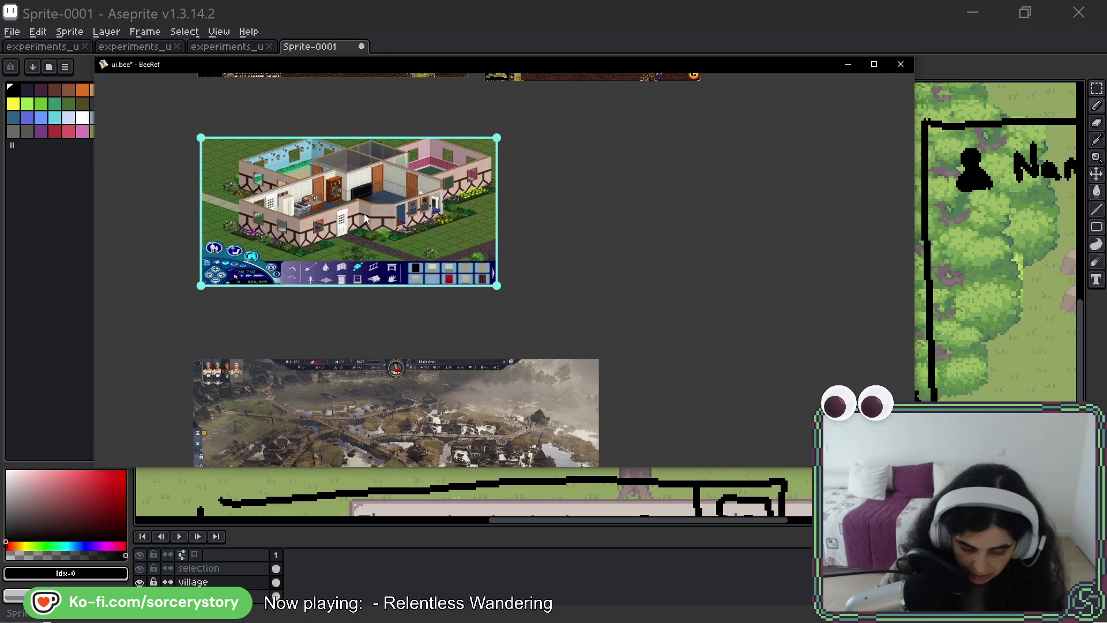
{"action": "left_click", "coordinate": [447, 303]}
{"action": "scroll", "coordinate": [325, 267], "scroll_direction": "up", "scroll_amount": 5}
{"action": "scroll", "coordinate": [324, 262], "scroll_direction": "up", "scroll_amount": 3}
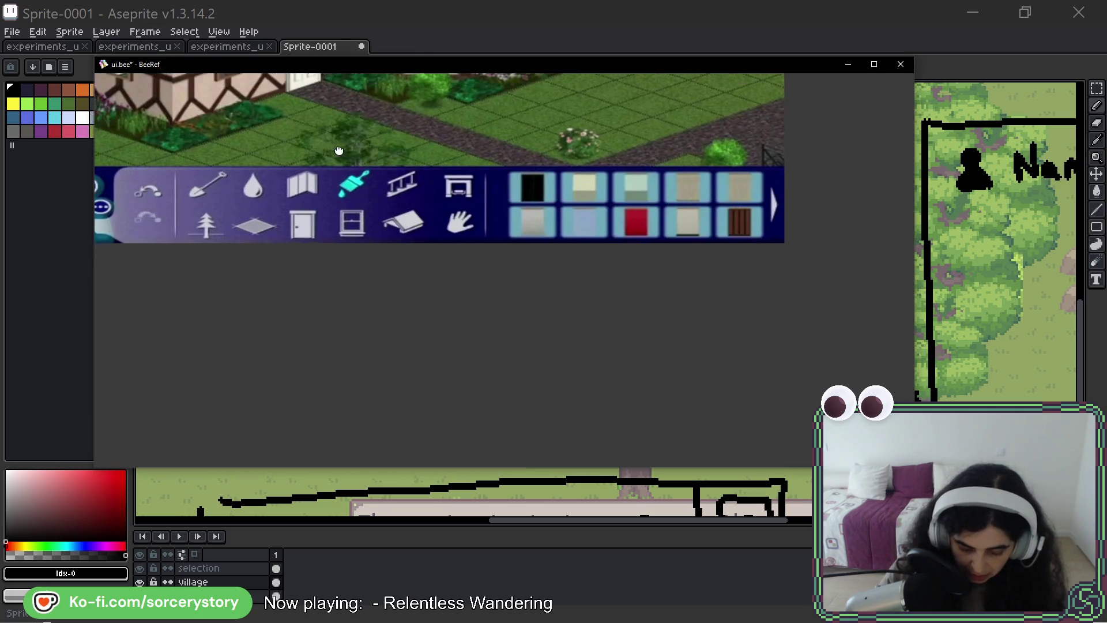
{"action": "scroll", "coordinate": [385, 240], "scroll_direction": "up", "scroll_amount": 3}
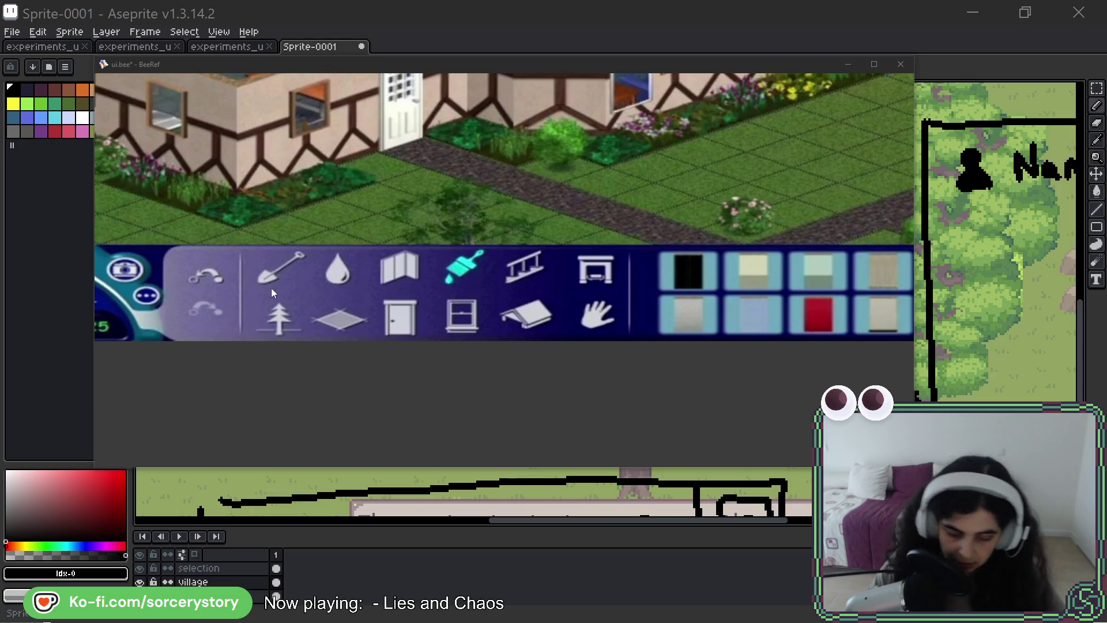
{"action": "key", "text": "alt+Tab"}
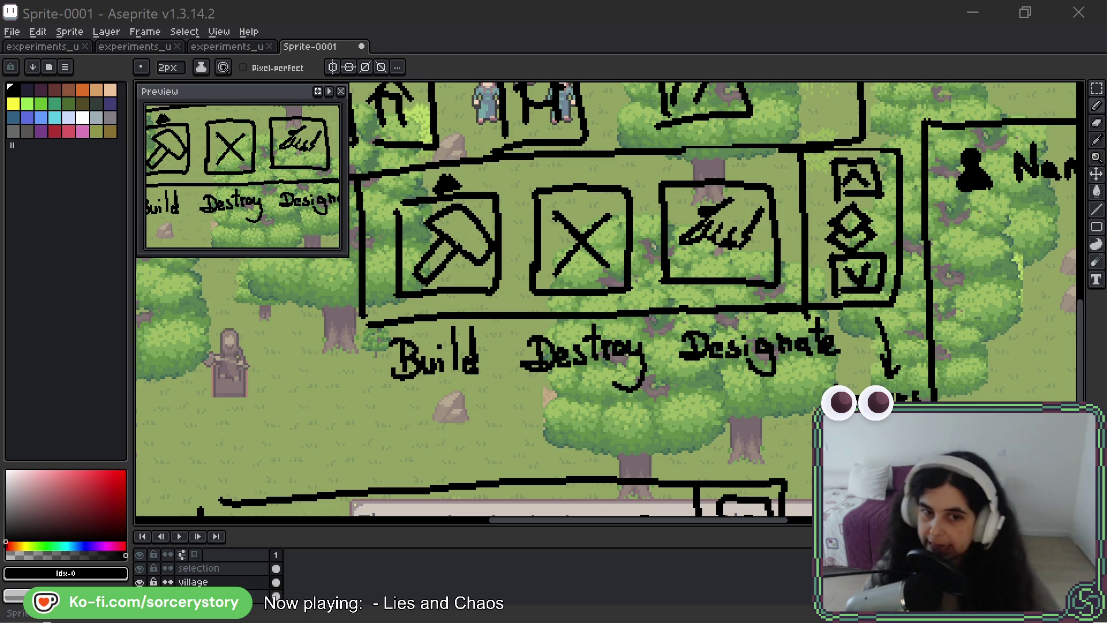
{"action": "key", "text": "alt+Tab"}
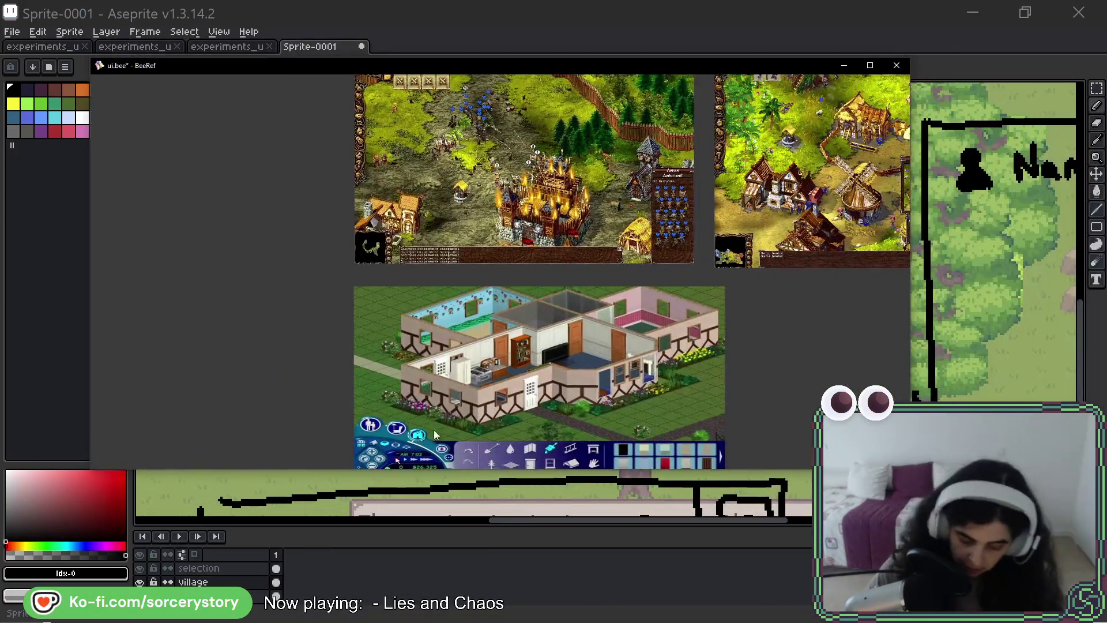
{"action": "scroll", "coordinate": [435, 346], "scroll_direction": "up", "scroll_amount": 5}
{"action": "scroll", "coordinate": [499, 327], "scroll_direction": "up", "scroll_amount": 2}
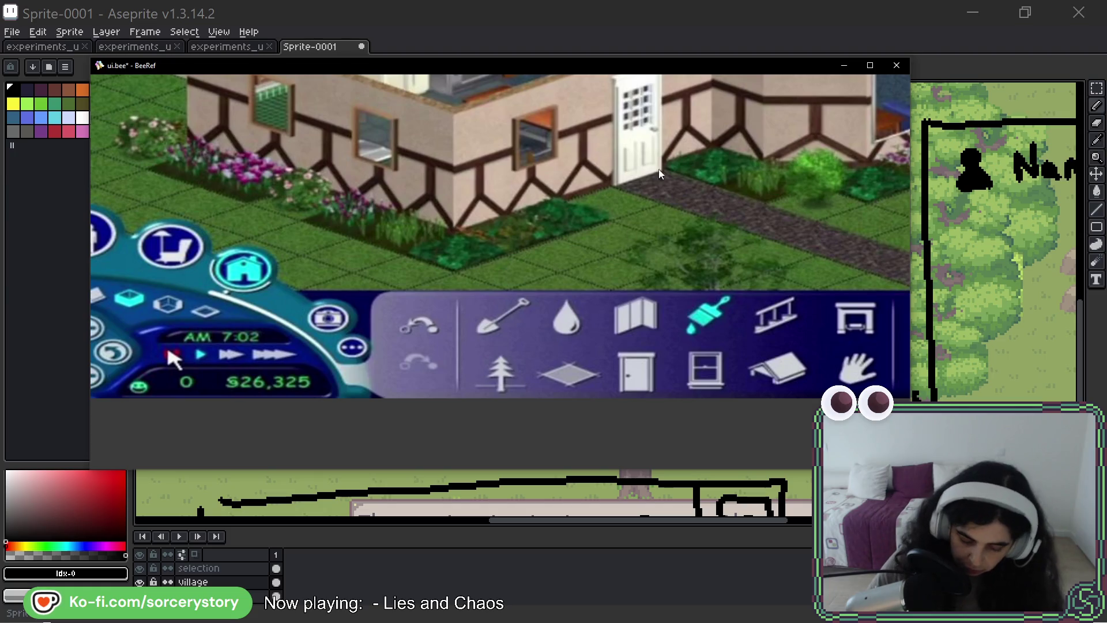
Hide the reference board and bring the Sims gameplay video window over the wireframe.
{"action": "key", "text": "alt+Tab"}
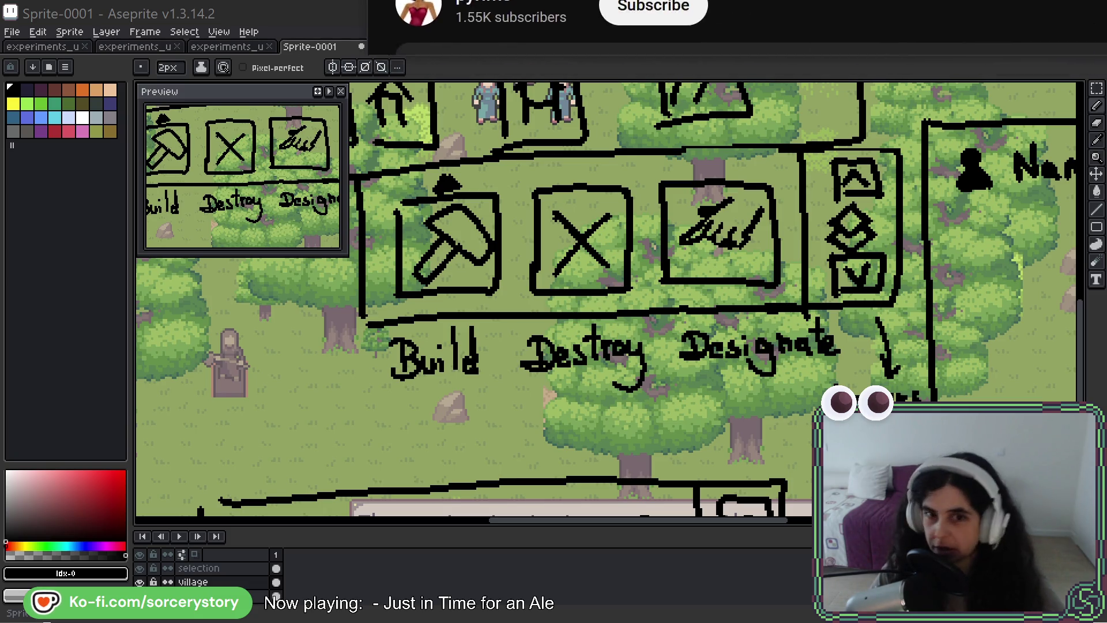
{"action": "mouse_move", "coordinate": [606, 8]}
{"action": "left_mouse_down"}
{"action": "mouse_move", "coordinate": [607, 70]}
{"action": "mouse_move", "coordinate": [559, 64]}
{"action": "left_mouse_up"}
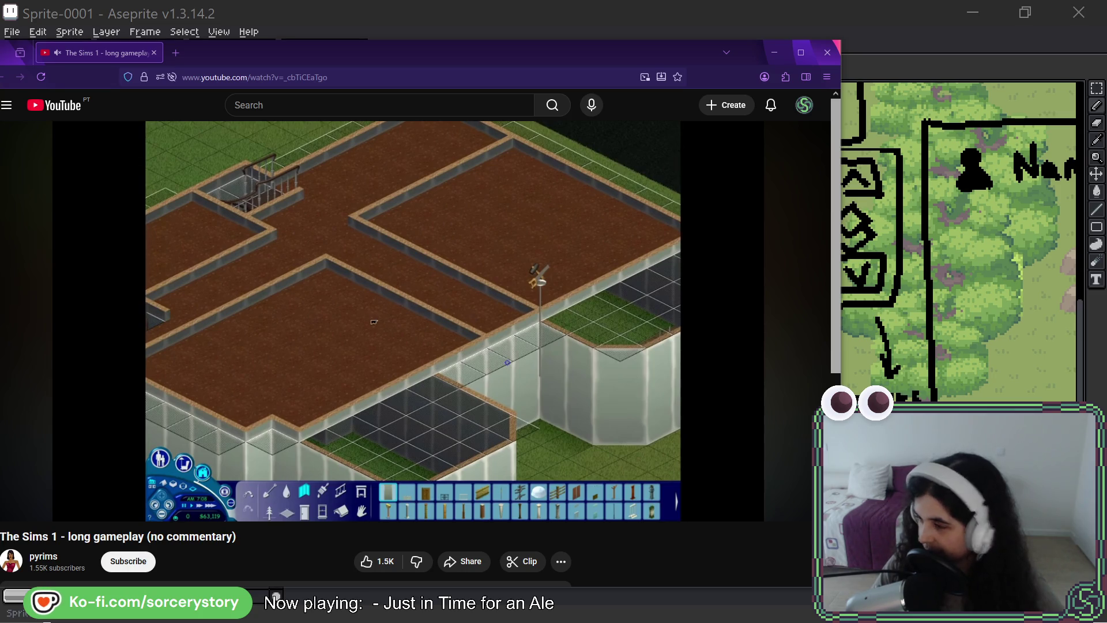
Play and pause the Sims video further along, then move its window off-screen.
{"action": "left_click", "coordinate": [374, 322]}
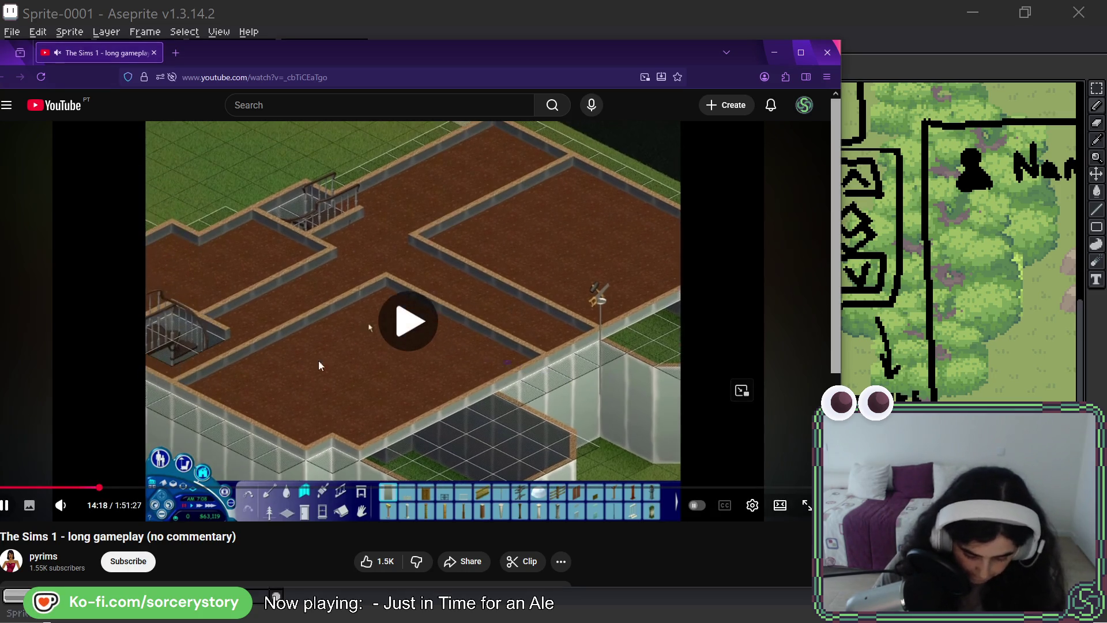
{"action": "mouse_move", "coordinate": [85, 490]}
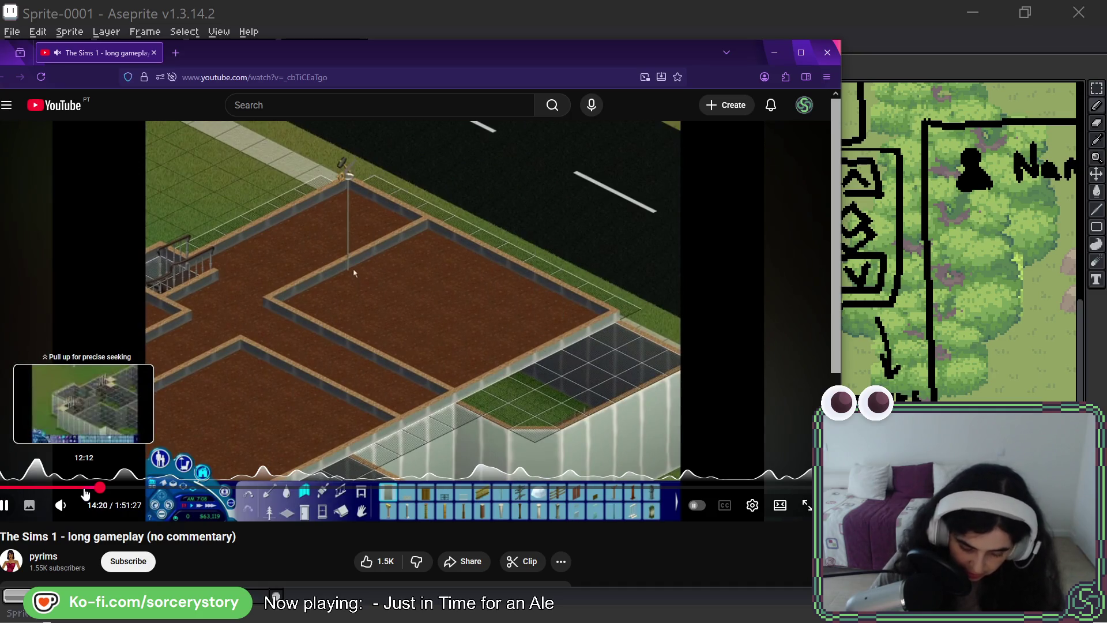
{"action": "left_click", "coordinate": [457, 368]}
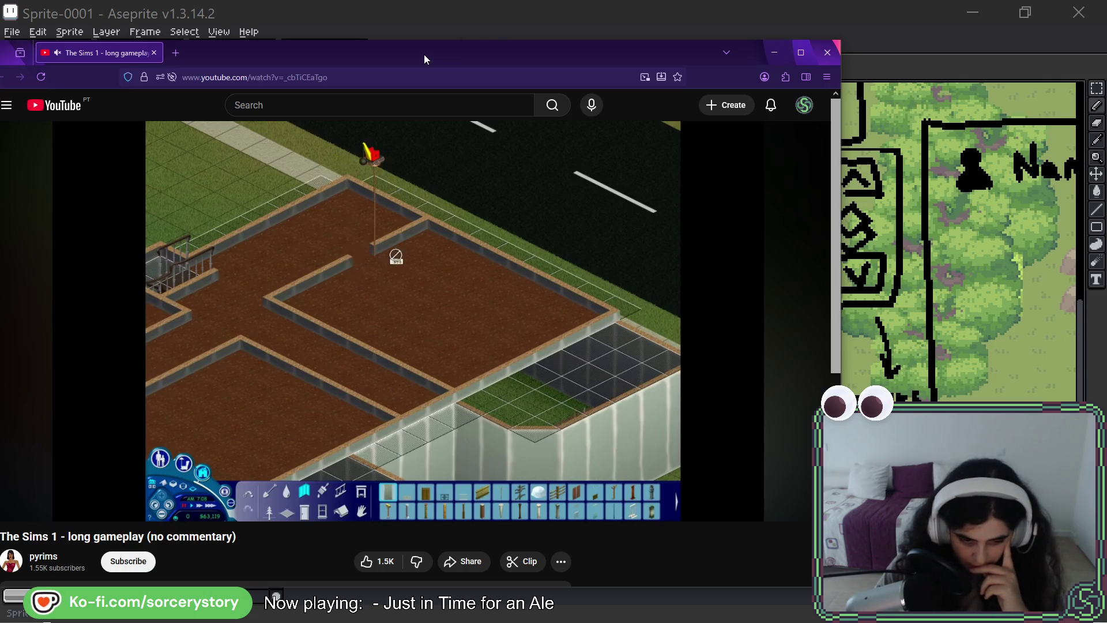
{"action": "left_click_drag", "start_coordinate": [425, 54], "coordinate": [425, 0]}
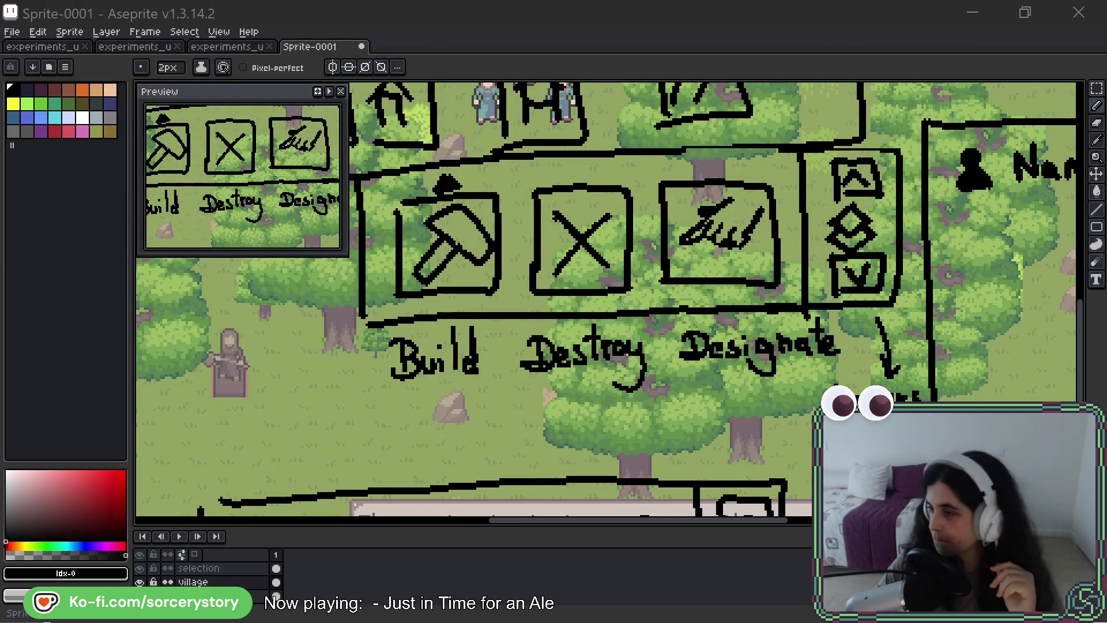
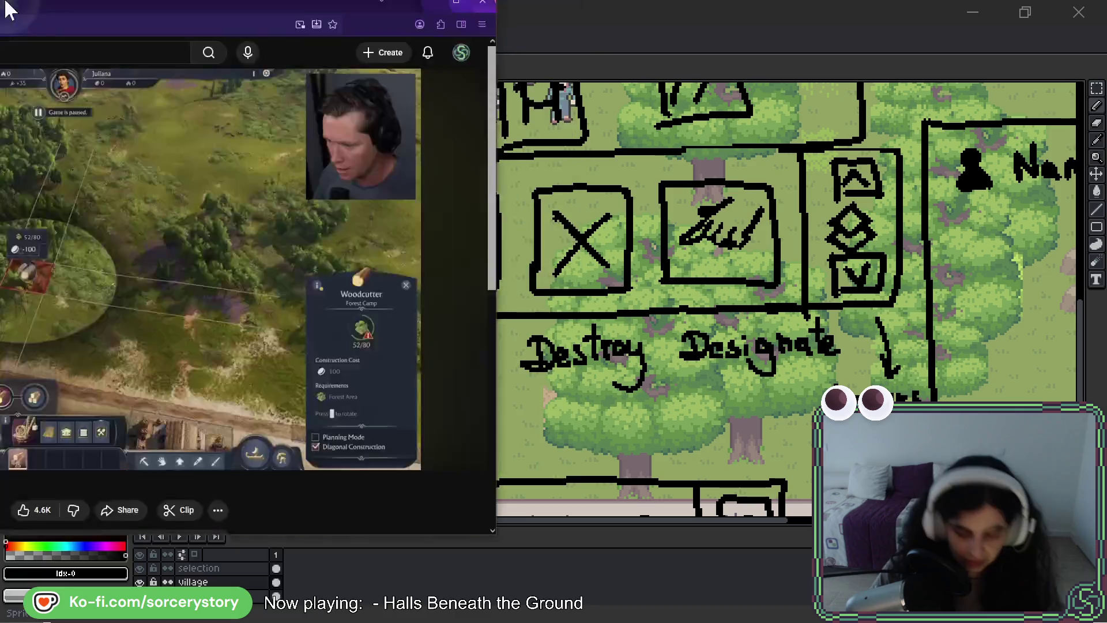
Move the Firefox window with the Anno 117 video over the Aseprite canvas.
{"action": "mouse_move", "coordinate": [260, 53]}
{"action": "left_mouse_down"}
{"action": "mouse_move", "coordinate": [477, 81]}
{"action": "mouse_move", "coordinate": [416, 53]}
{"action": "left_mouse_up"}
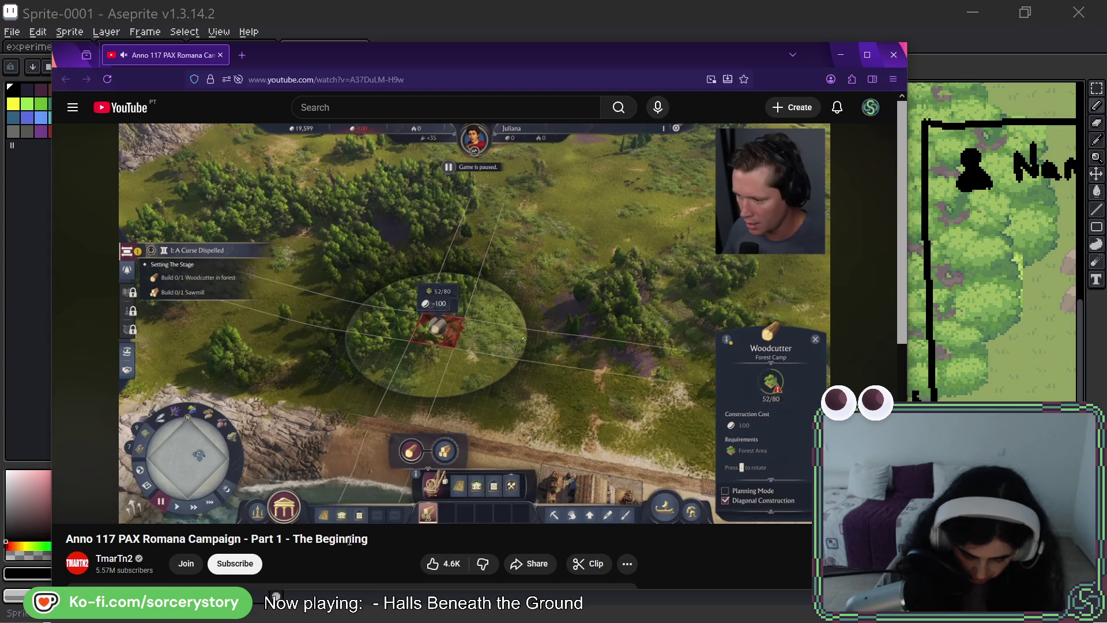
Seek the Anno 117 video to about 6:18 on the demolish panel and shift the window left.
{"action": "key", "text": "Right"}
{"action": "key", "text": "Right"}
{"action": "key", "text": "Right"}
{"action": "key", "text": "Right"}
{"action": "key", "text": "Left"}
{"action": "key", "text": "Left"}
{"action": "key", "text": "Right"}
{"action": "key", "text": "Right"}
{"action": "key", "text": "Right"}
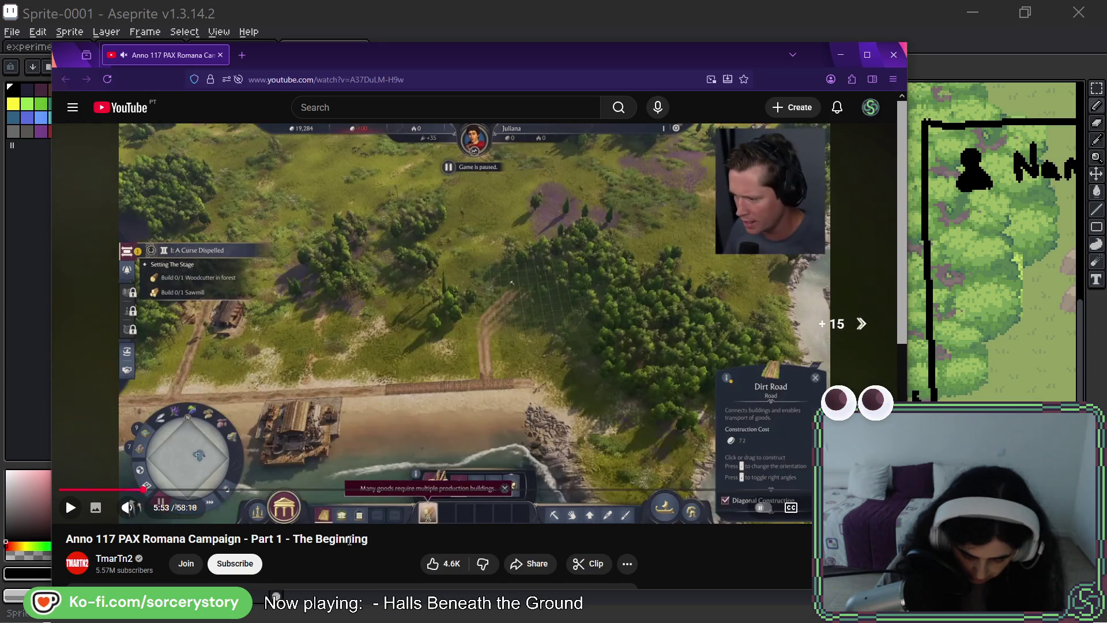
{"action": "key", "text": "Right"}
{"action": "key", "text": "Right"}
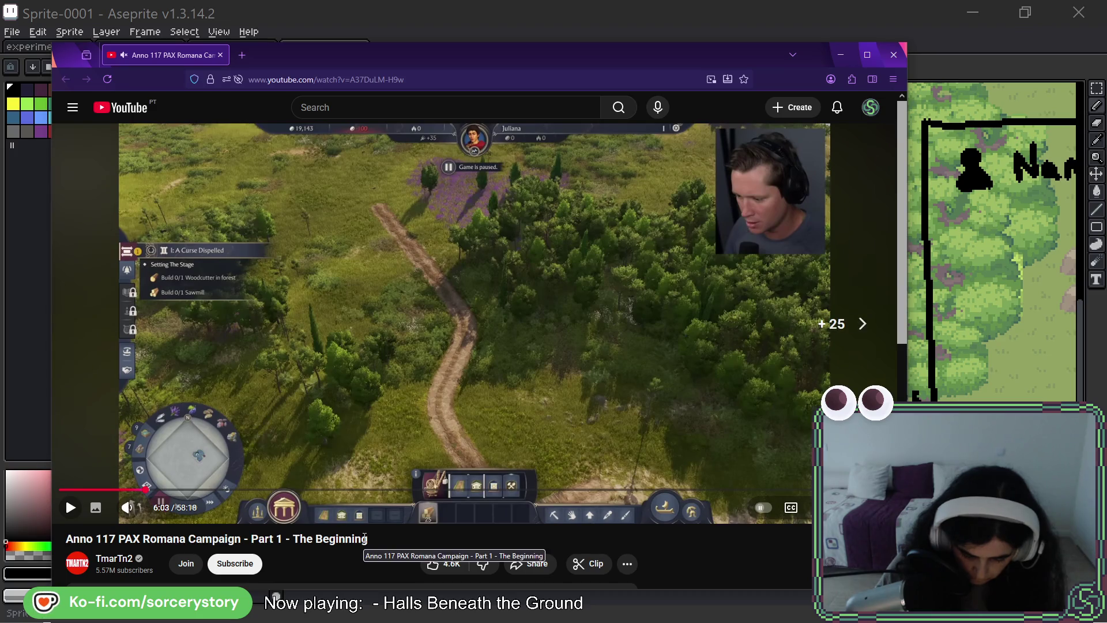
{"action": "key", "text": "Left"}
{"action": "key", "text": "Right"}
{"action": "key", "text": "Right"}
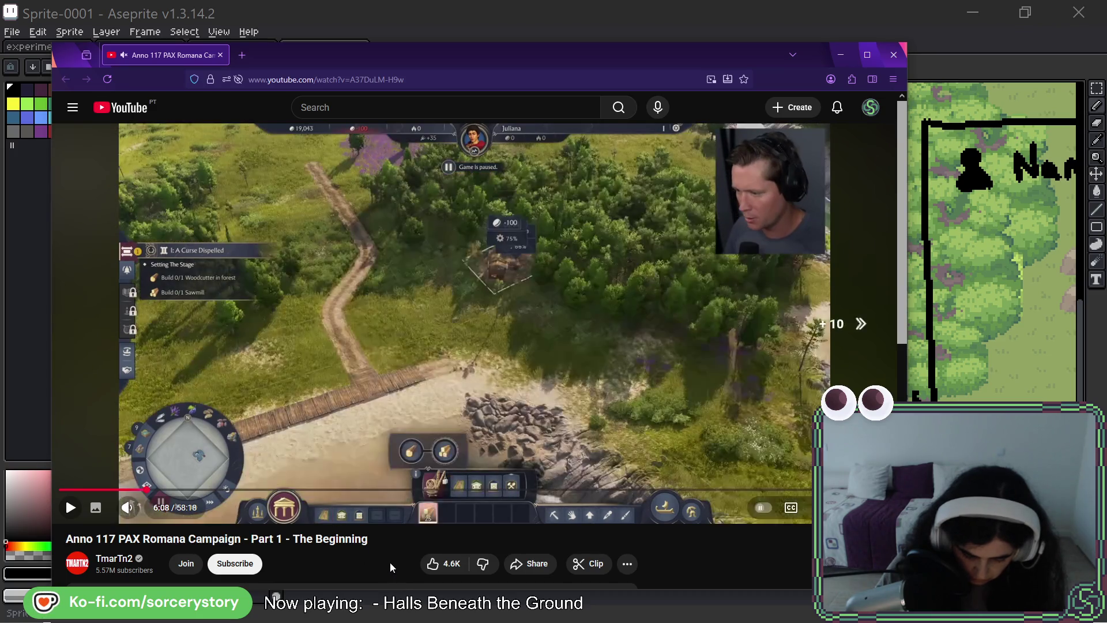
{"action": "key", "text": "Right"}
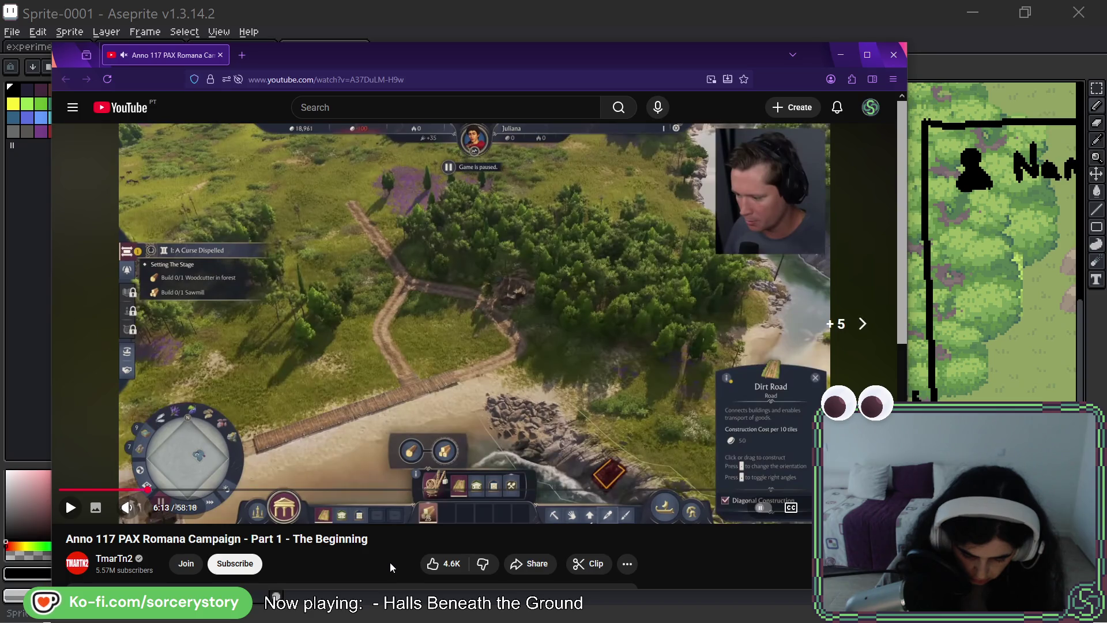
{"action": "key", "text": "Right"}
{"action": "key", "text": "Right"}
{"action": "key", "text": "Left"}
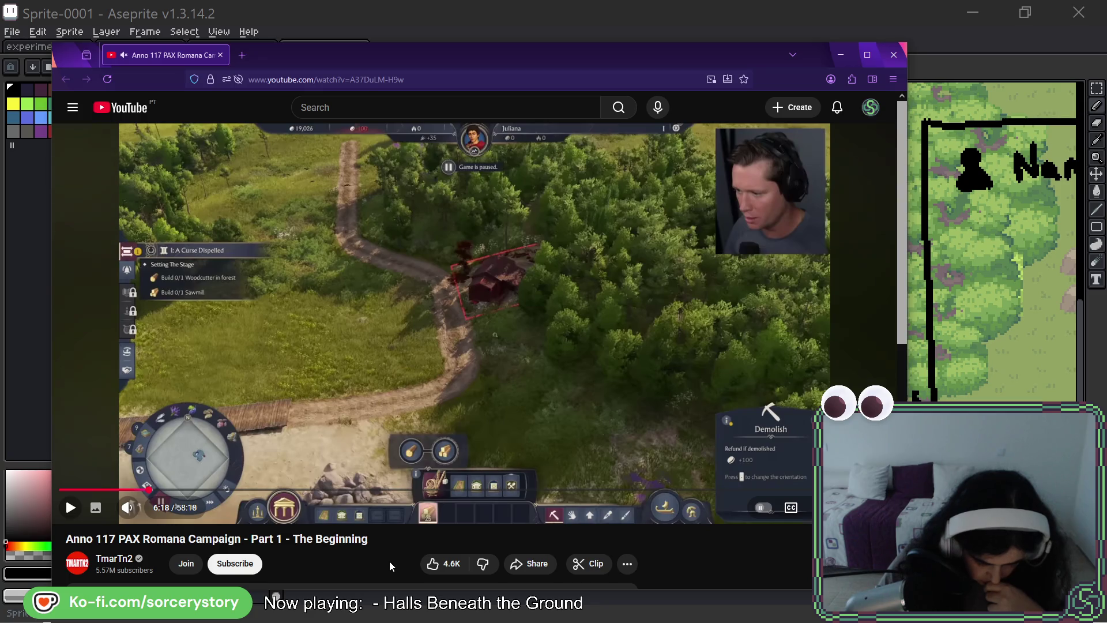
{"action": "mouse_move", "coordinate": [819, 208]}
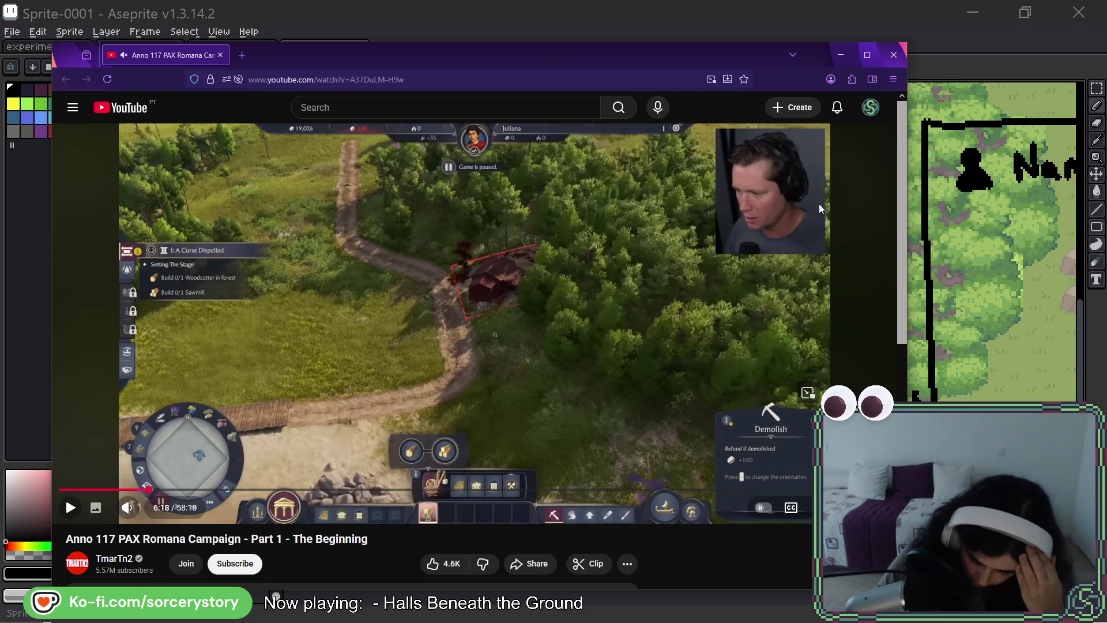
{"action": "mouse_move", "coordinate": [703, 50]}
{"action": "left_mouse_down"}
{"action": "mouse_move", "coordinate": [638, 50]}
{"action": "mouse_move", "coordinate": [659, 55]}
{"action": "left_mouse_up"}
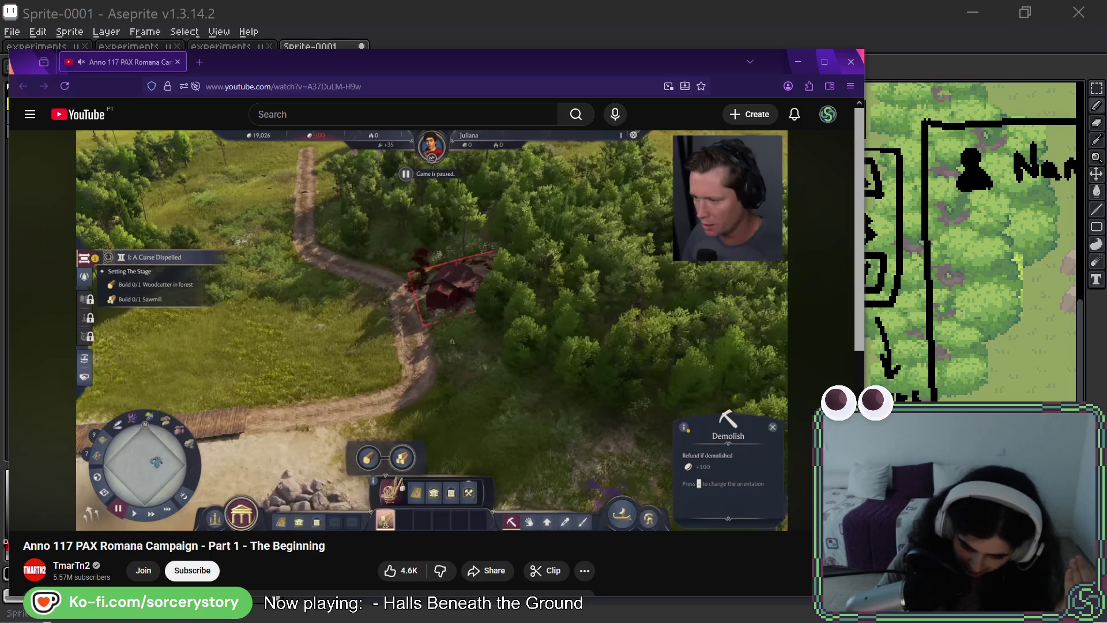
Move the video window higher, then switch away from the browser.
{"action": "left_click_drag", "start_coordinate": [474, 67], "coordinate": [470, 17]}
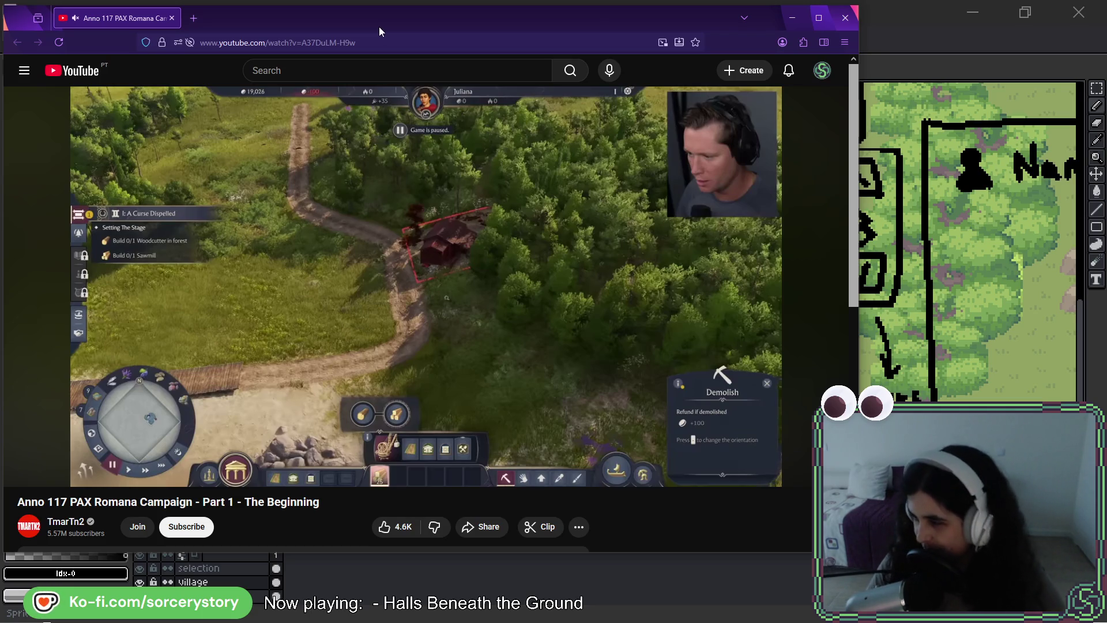
{"action": "key", "text": "alt+Tab"}
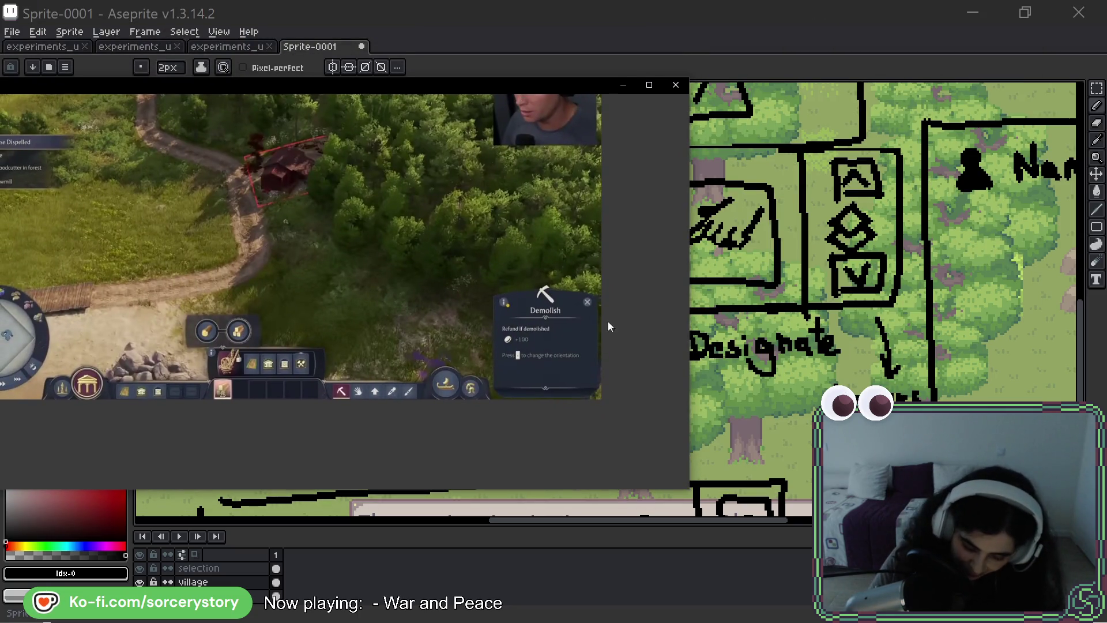
{"action": "scroll", "coordinate": [533, 177], "scroll_direction": "down", "scroll_amount": 3}
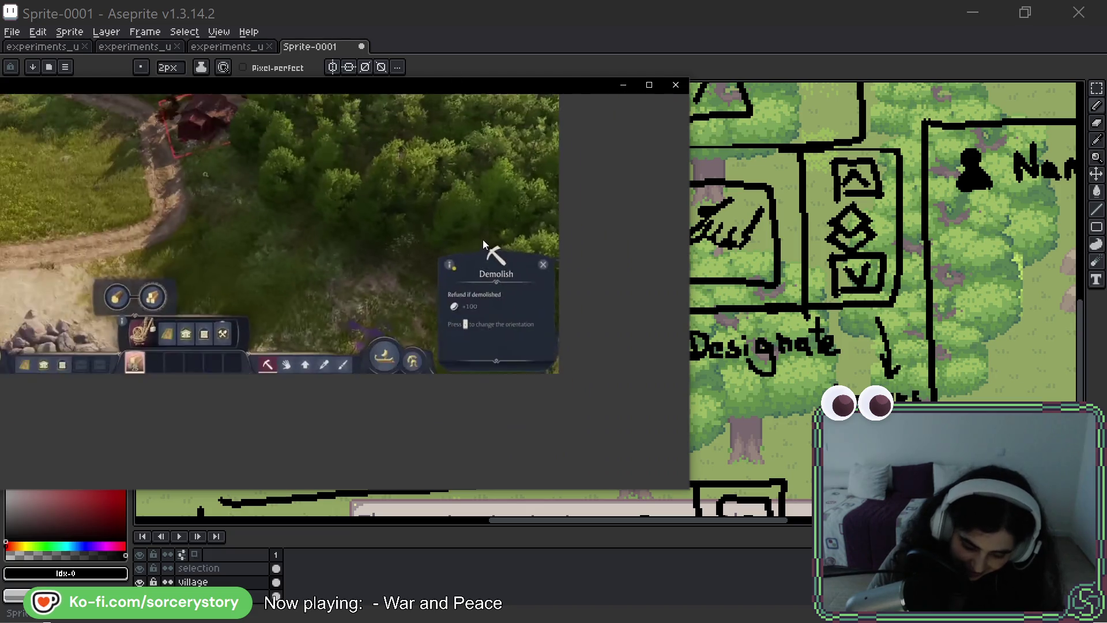
Pan across the PureRef screenshot board, then hide it to reveal the sketch.
{"action": "left_click_drag", "start_coordinate": [483, 240], "coordinate": [378, 191]}
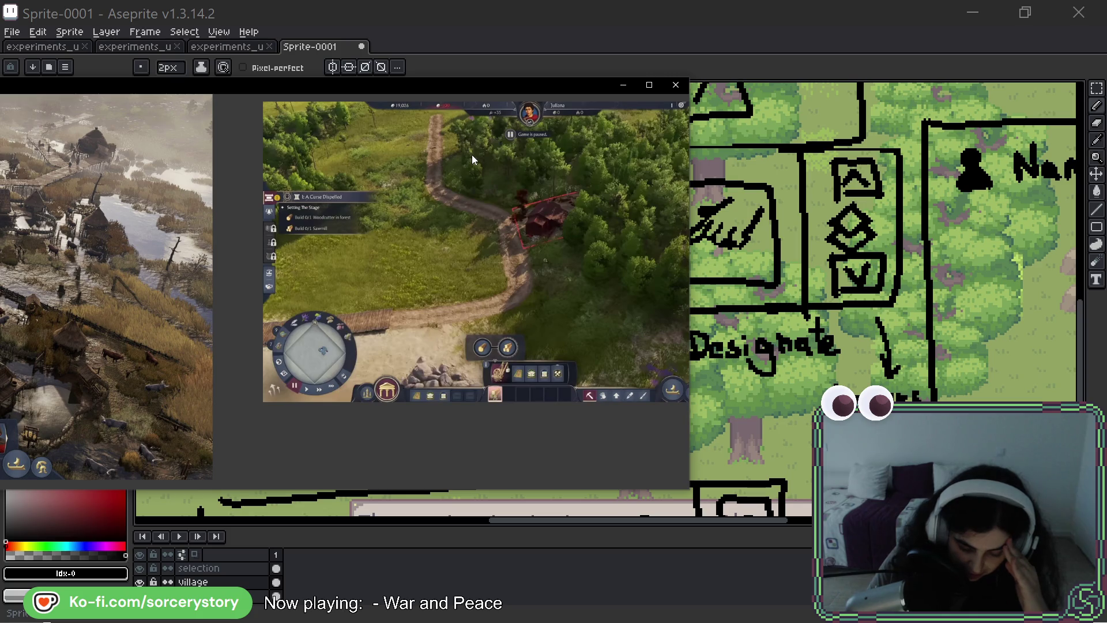
{"action": "left_click_drag", "start_coordinate": [611, 252], "coordinate": [288, 200]}
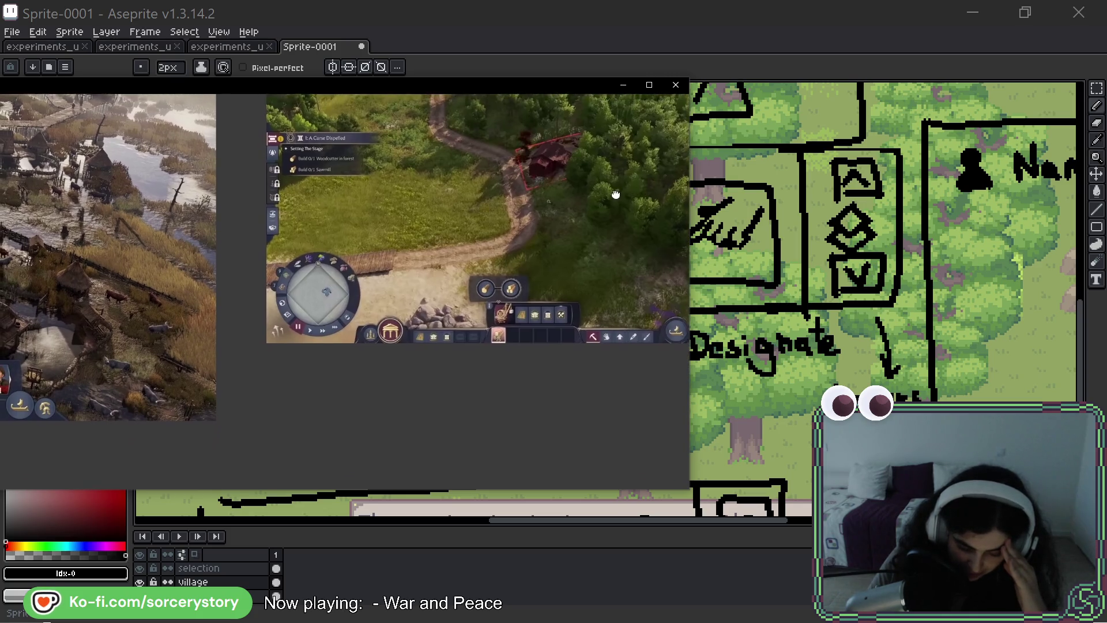
{"action": "scroll", "coordinate": [288, 199], "scroll_direction": "up", "scroll_amount": 2}
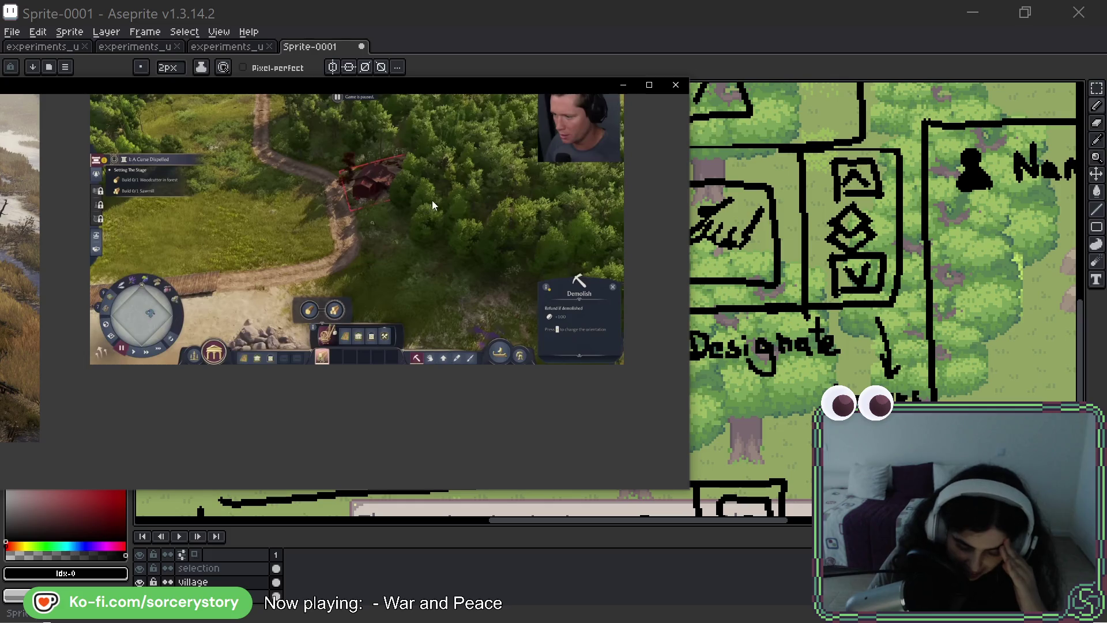
{"action": "key", "text": "alt+Tab"}
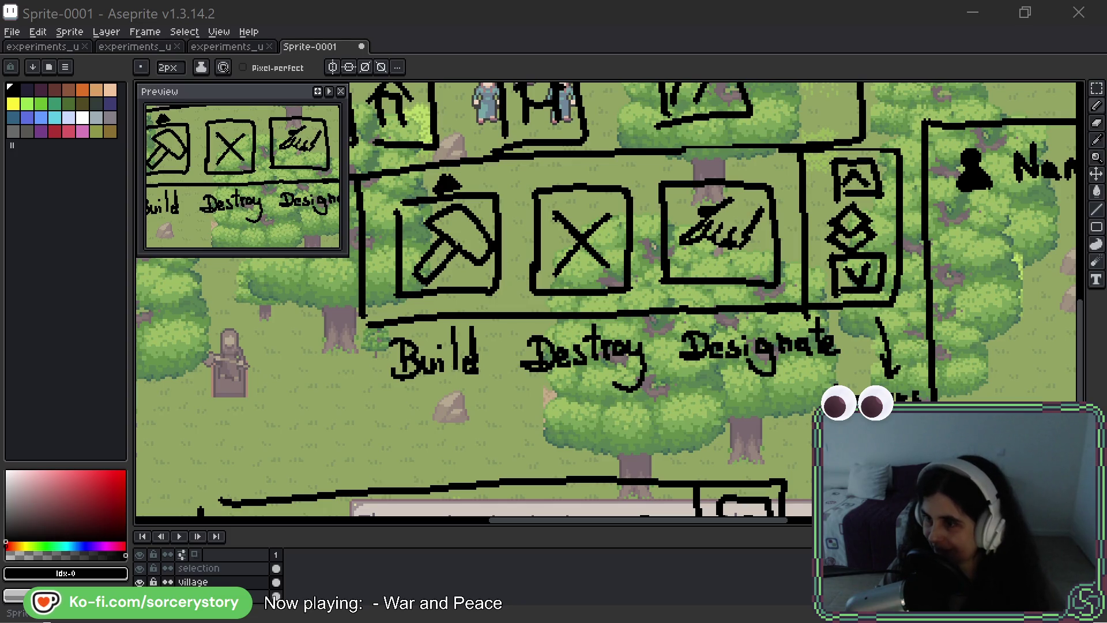
Zoom onto the Build, Destroy, Designate sketch and bring up the reference board.
{"action": "key", "text": "1"}
{"action": "key", "text": "2"}
{"action": "key", "text": "3"}
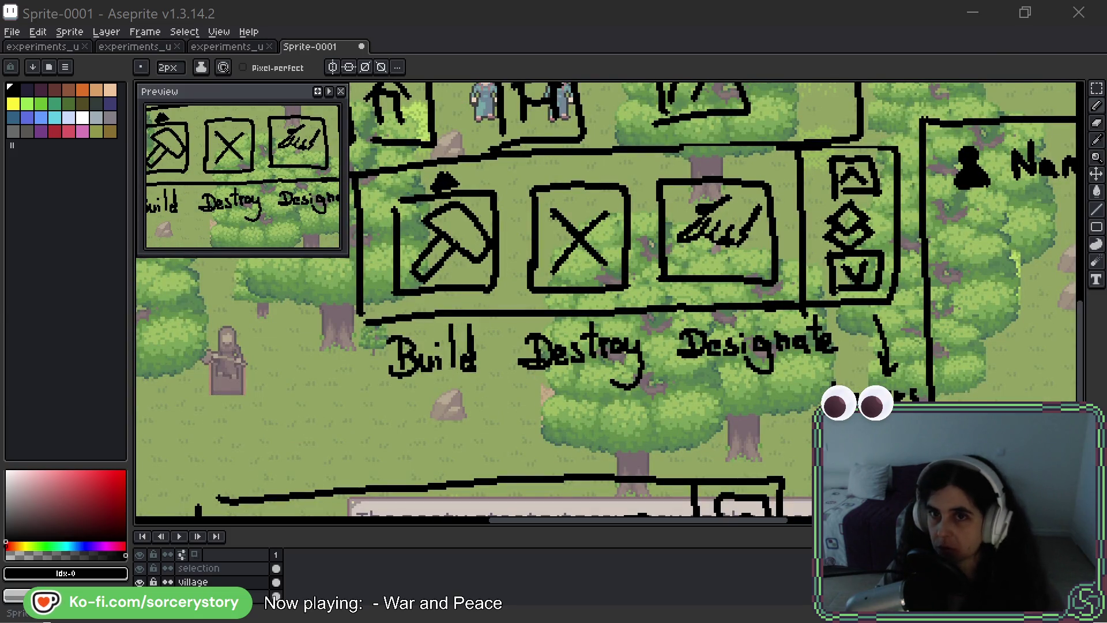
{"action": "key", "text": "alt+Tab"}
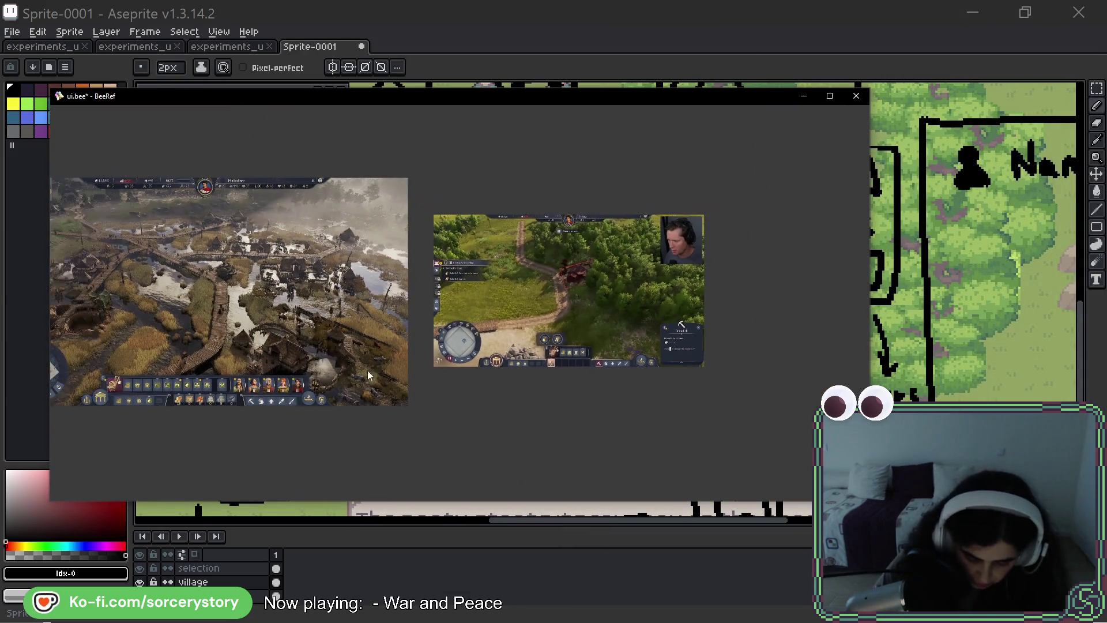
Move the two village screenshots to the board's bottom and paste a new colony-base screenshot.
{"action": "mouse_move", "coordinate": [582, 410]}
{"action": "left_mouse_down"}
{"action": "mouse_move", "coordinate": [393, 254]}
{"action": "mouse_move", "coordinate": [321, 242]}
{"action": "left_mouse_up"}
{"action": "left_click_drag", "start_coordinate": [225, 199], "coordinate": [727, 390]}
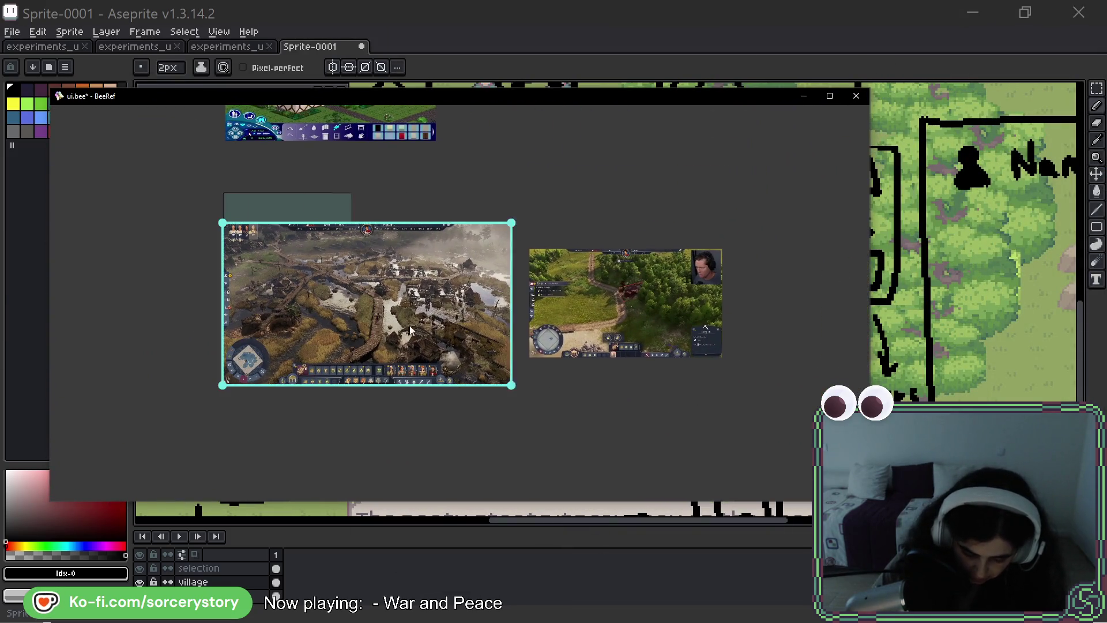
{"action": "left_click_drag", "start_coordinate": [663, 332], "coordinate": [616, 518]}
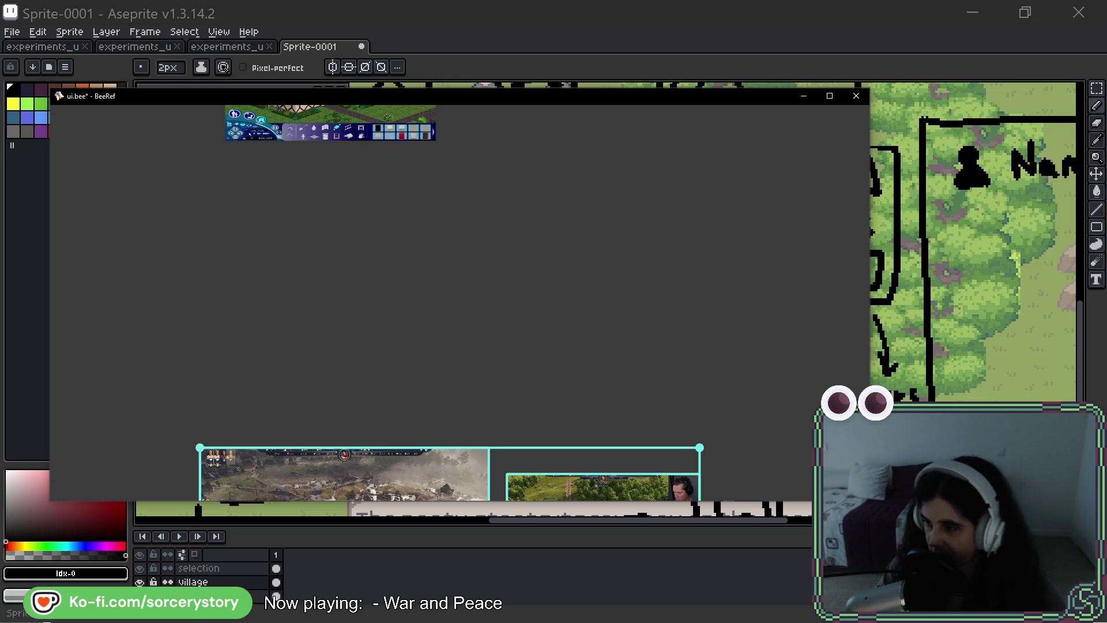
{"action": "key", "text": "ctrl+v"}
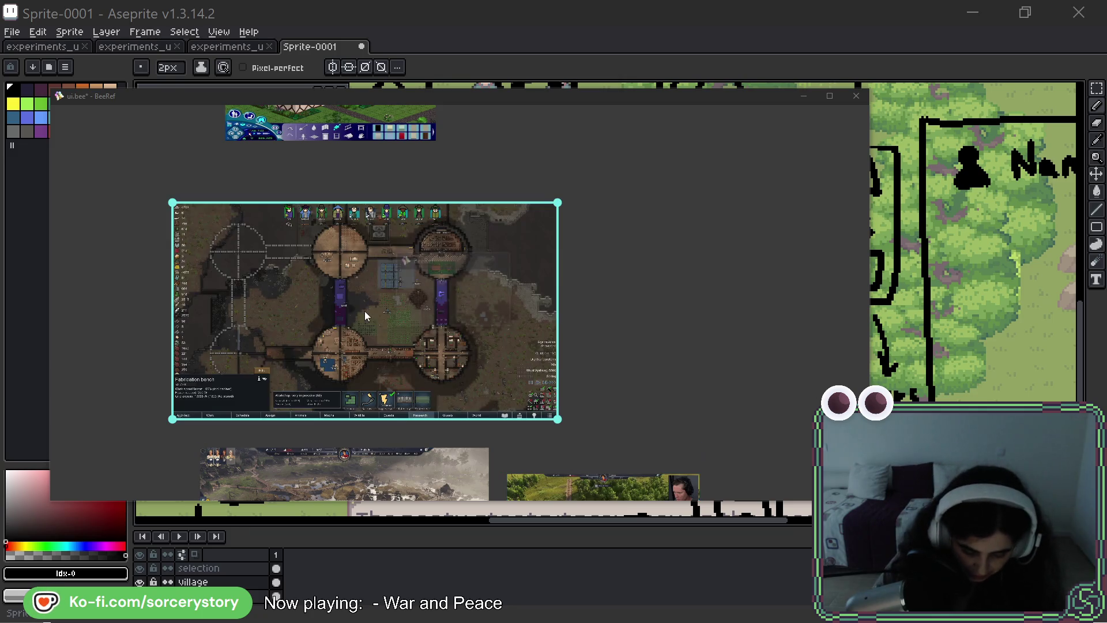
{"action": "left_click_drag", "start_coordinate": [364, 311], "coordinate": [443, 300]}
{"action": "scroll", "coordinate": [393, 382], "scroll_direction": "up", "scroll_amount": 5}
{"action": "scroll", "coordinate": [467, 375], "scroll_direction": "up", "scroll_amount": 5}
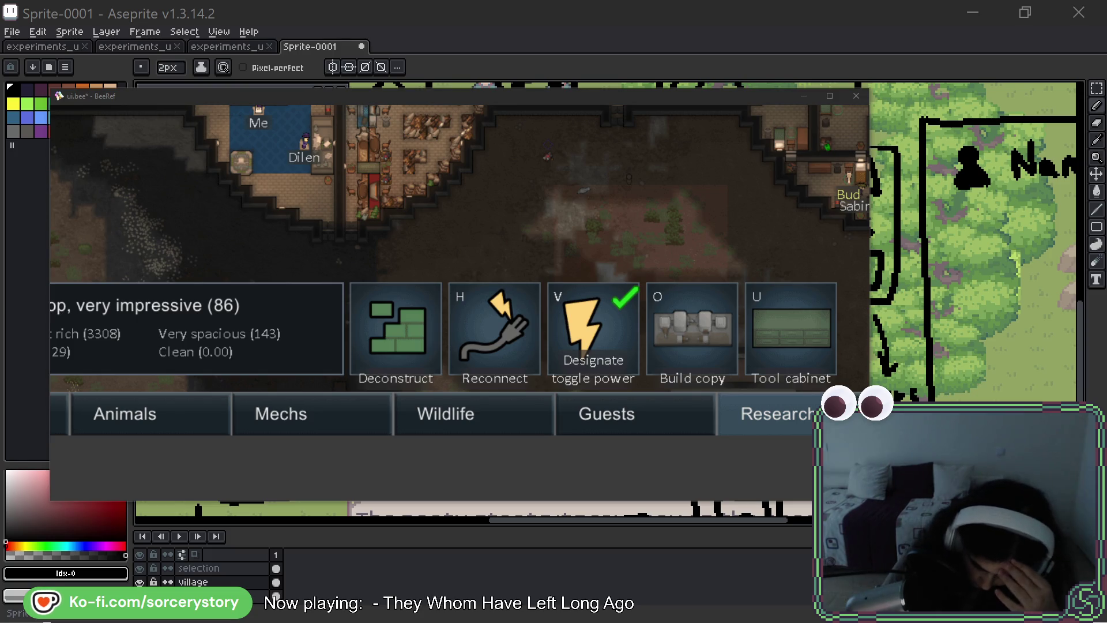
{"action": "scroll", "coordinate": [446, 374], "scroll_direction": "down", "scroll_amount": 3}
{"action": "scroll", "coordinate": [455, 290], "scroll_direction": "down", "scroll_amount": 3}
{"action": "scroll", "coordinate": [454, 290], "scroll_direction": "down", "scroll_amount": 2}
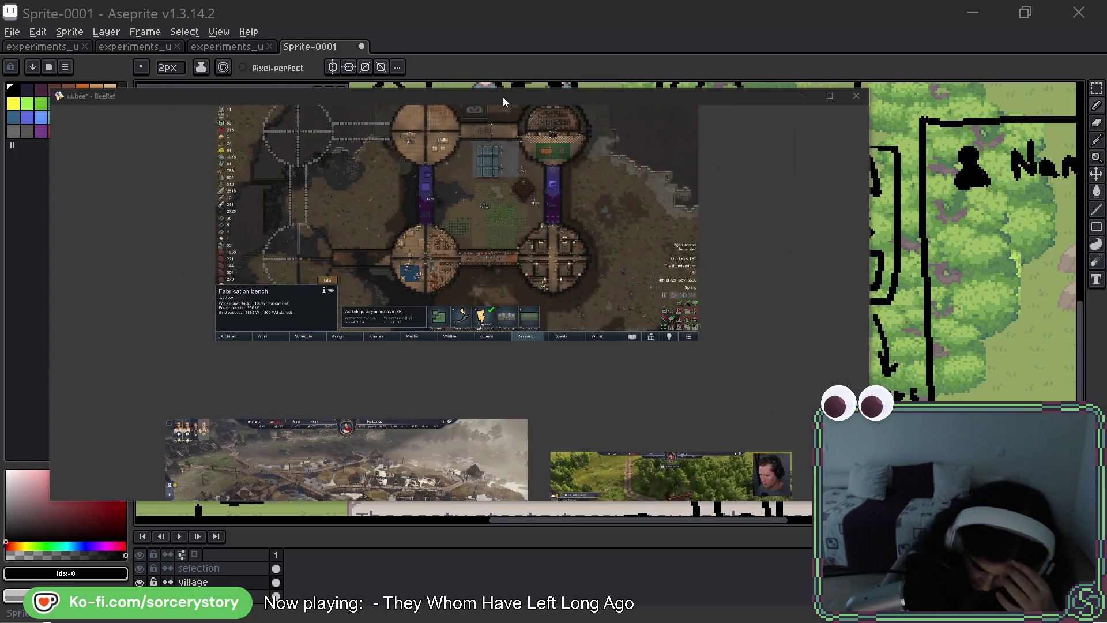
Hide the reference board window and scribble over the Destroy X icon.
{"action": "left_click_drag", "start_coordinate": [505, 95], "coordinate": [530, 46]}
{"action": "left_click", "coordinate": [540, 11]}
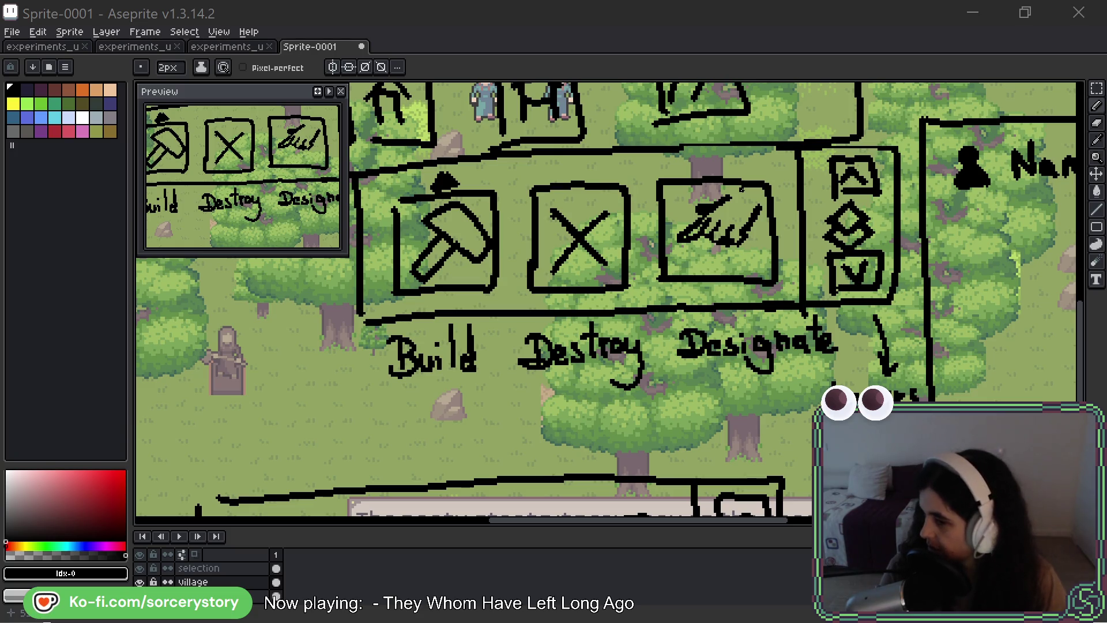
{"action": "left_click_drag", "start_coordinate": [606, 204], "coordinate": [545, 260]}
{"action": "left_click_drag", "start_coordinate": [606, 225], "coordinate": [571, 263]}
{"action": "key", "text": "ctrl+z"}
{"action": "key", "text": "ctrl+z"}
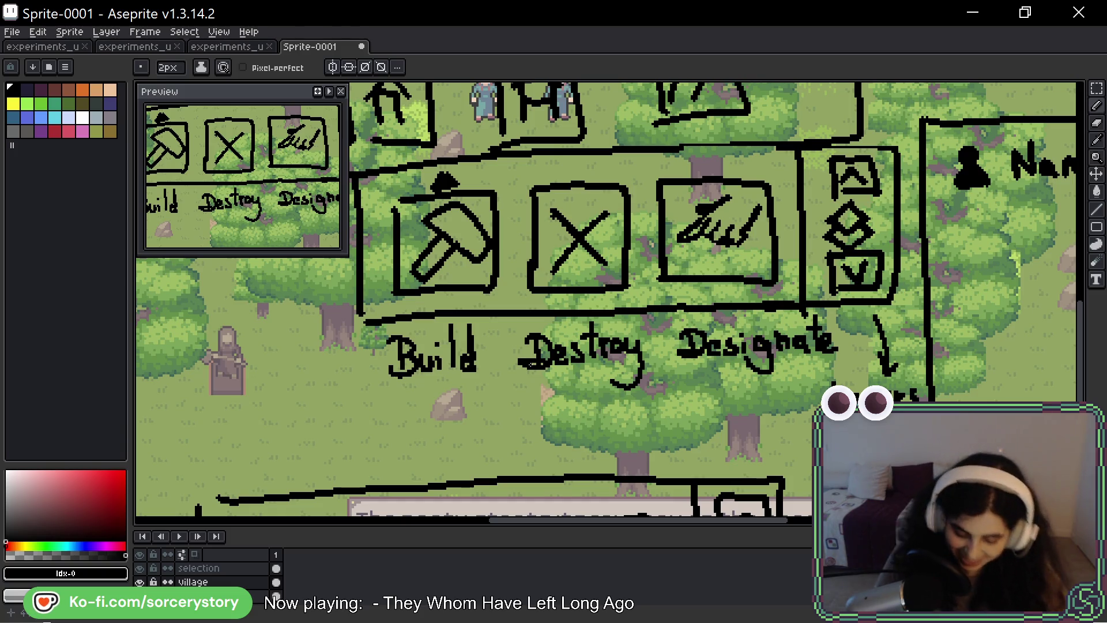
Pan left and sketch a new square button frame with a boat mast left of Build.
{"action": "left_click_drag", "start_coordinate": [519, 285], "coordinate": [815, 310]}
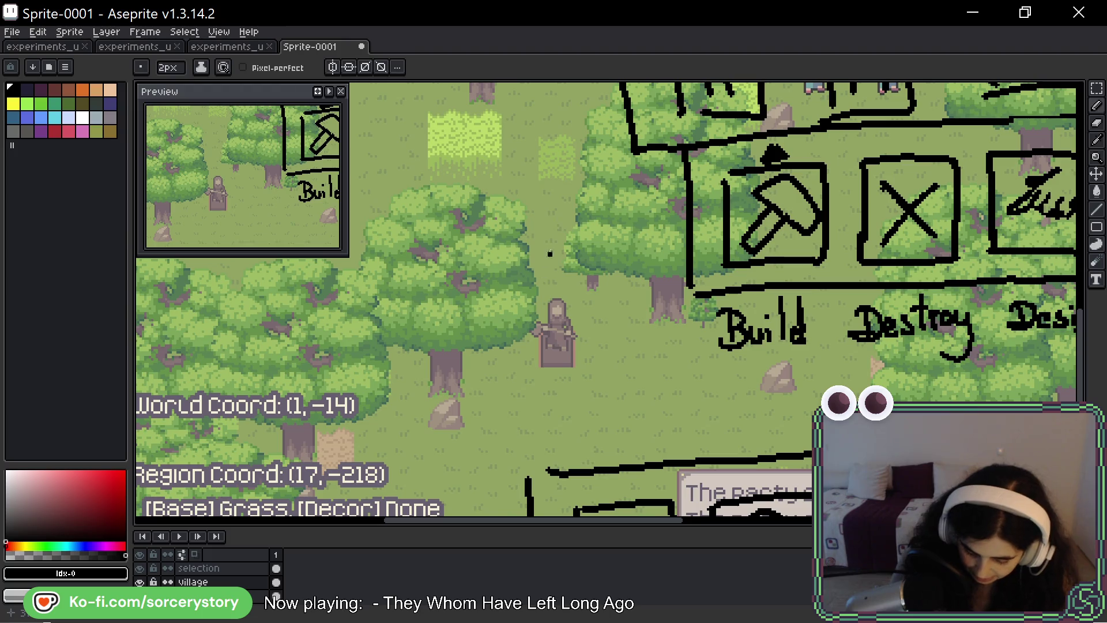
{"action": "left_click_drag", "start_coordinate": [554, 224], "coordinate": [561, 307]}
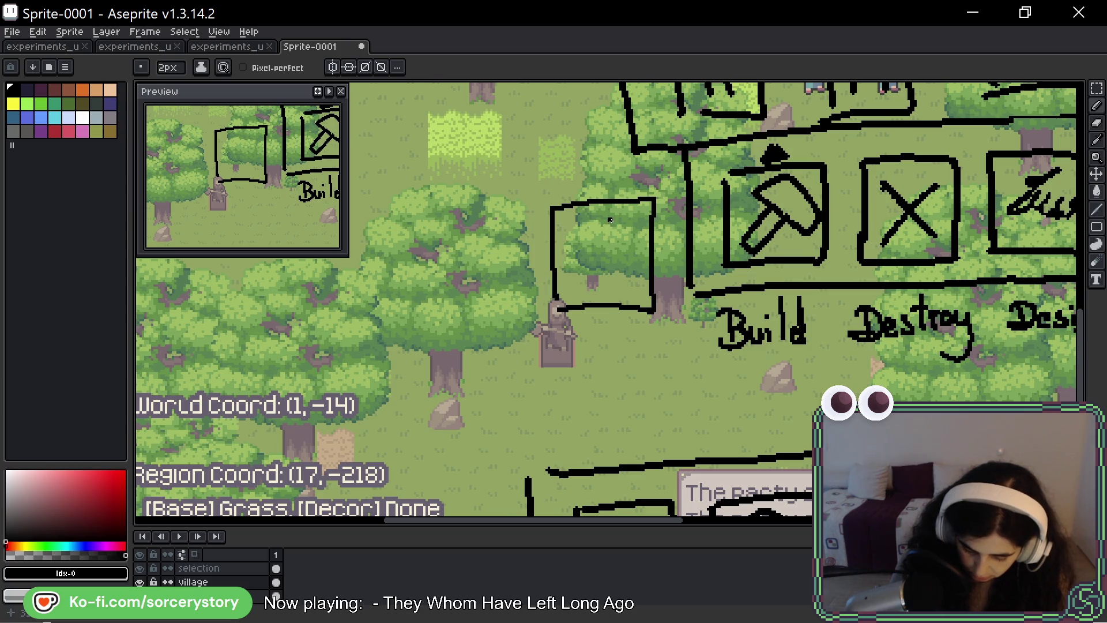
{"action": "mouse_move", "coordinate": [606, 235]}
{"action": "left_mouse_down"}
{"action": "mouse_move", "coordinate": [586, 259]}
{"action": "mouse_move", "coordinate": [616, 260]}
{"action": "mouse_move", "coordinate": [615, 281]}
{"action": "mouse_move", "coordinate": [590, 287]}
{"action": "mouse_move", "coordinate": [636, 299]}
{"action": "left_mouse_up"}
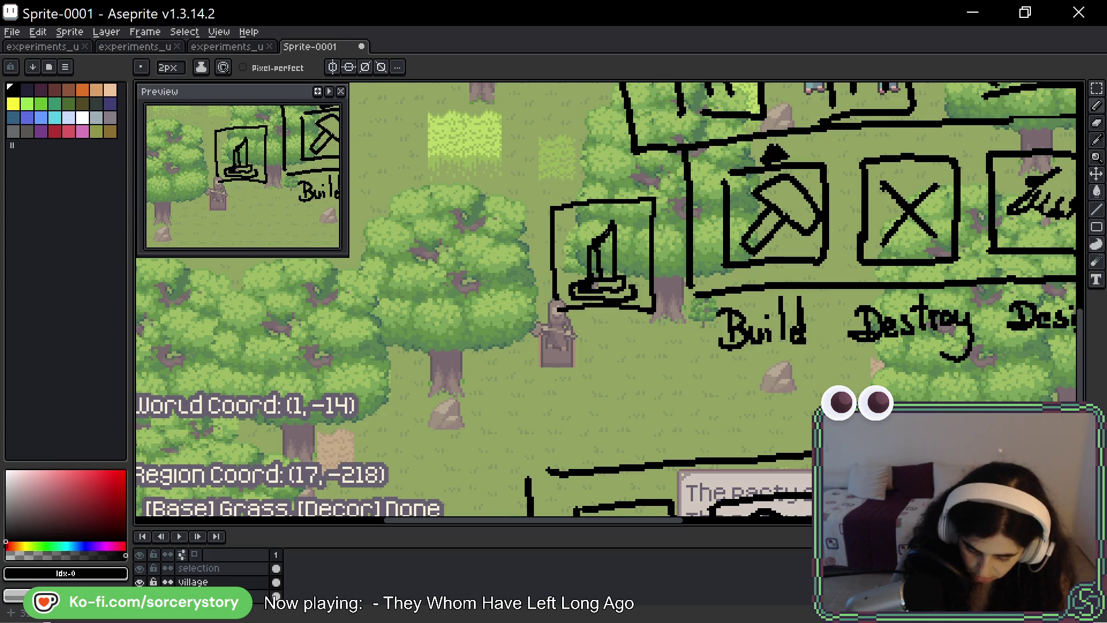
Erase the curled hull ends and redraw the hull's right end with a short stroke.
{"action": "left_click_drag", "start_coordinate": [632, 271], "coordinate": [648, 284]}
{"action": "key", "text": "ctrl+z"}
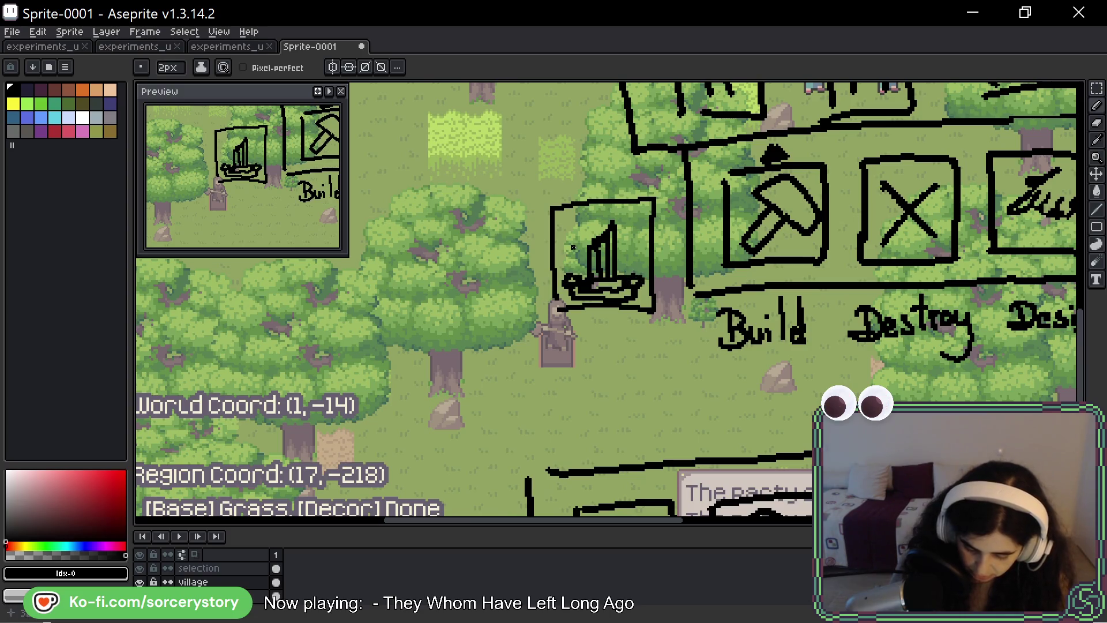
{"action": "key", "text": "e"}
{"action": "left_click", "coordinate": [571, 280]}
{"action": "left_click", "coordinate": [637, 280]}
{"action": "key", "text": "b"}
{"action": "left_click_drag", "start_coordinate": [631, 263], "coordinate": [645, 284]}
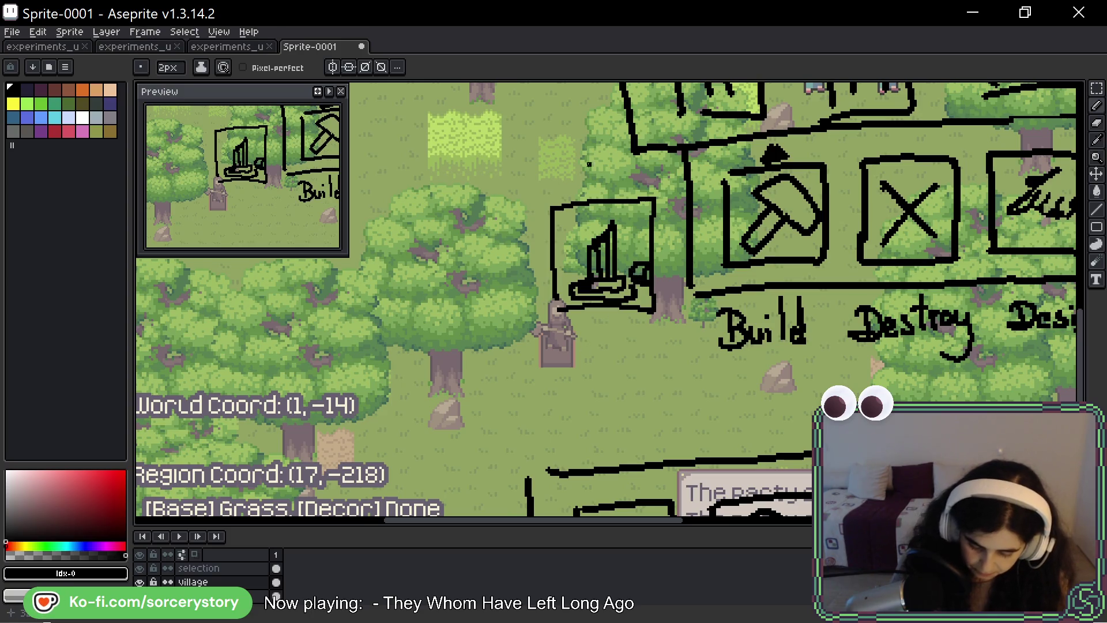
Touch up the hull's left end and darken the boat's mast pixels.
{"action": "key", "text": "e"}
{"action": "left_click", "coordinate": [573, 290]}
{"action": "key", "text": "b"}
{"action": "left_click", "coordinate": [569, 257]}
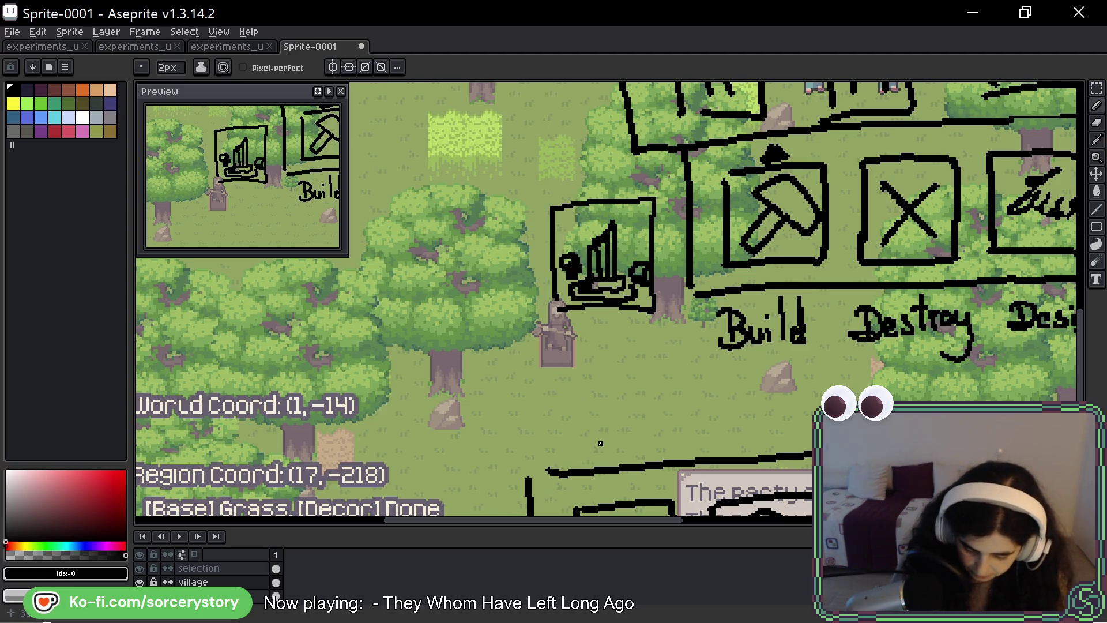
{"action": "left_click_drag", "start_coordinate": [597, 230], "coordinate": [592, 232]}
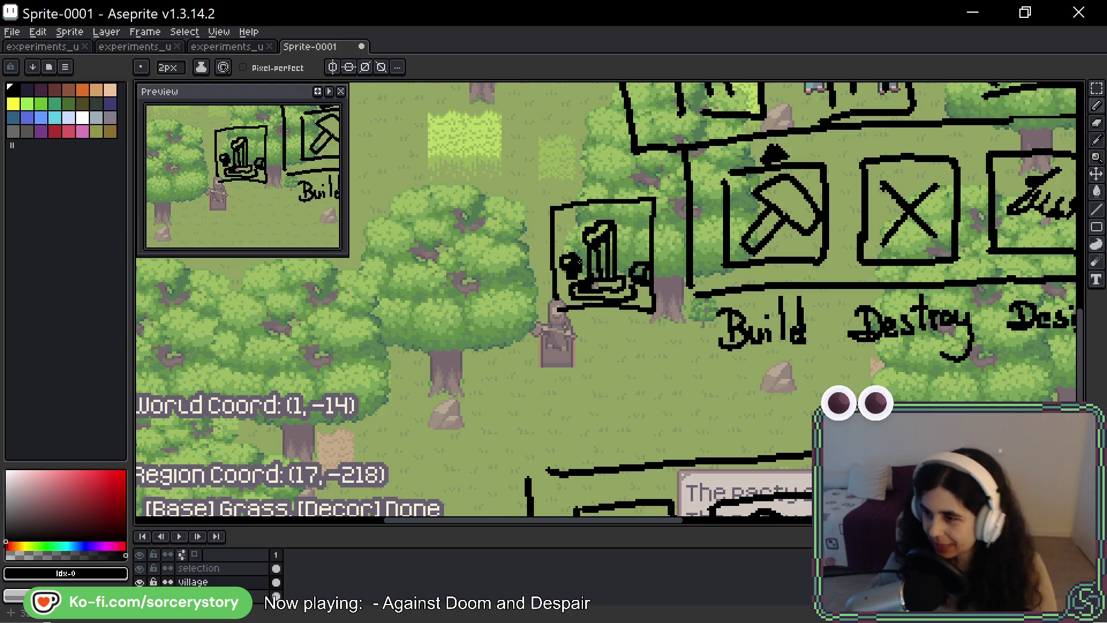
Frame another square button beside the boat and sketch a curved icon inside it.
{"action": "left_click_drag", "start_coordinate": [412, 258], "coordinate": [447, 313]}
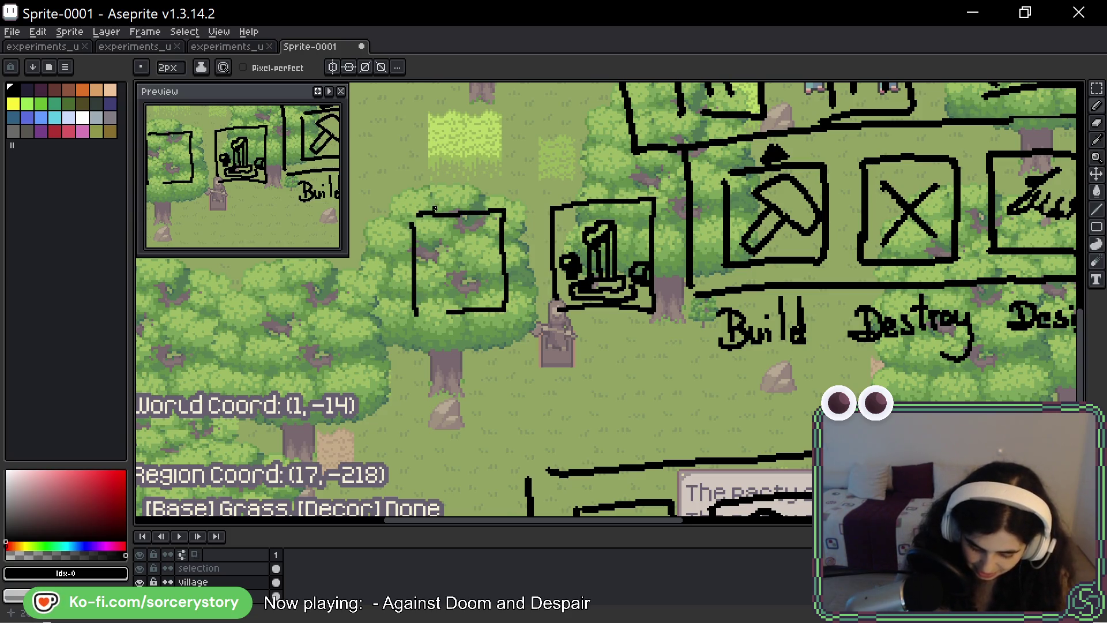
{"action": "key", "text": "ctrl+z"}
{"action": "left_click", "coordinate": [443, 206]}
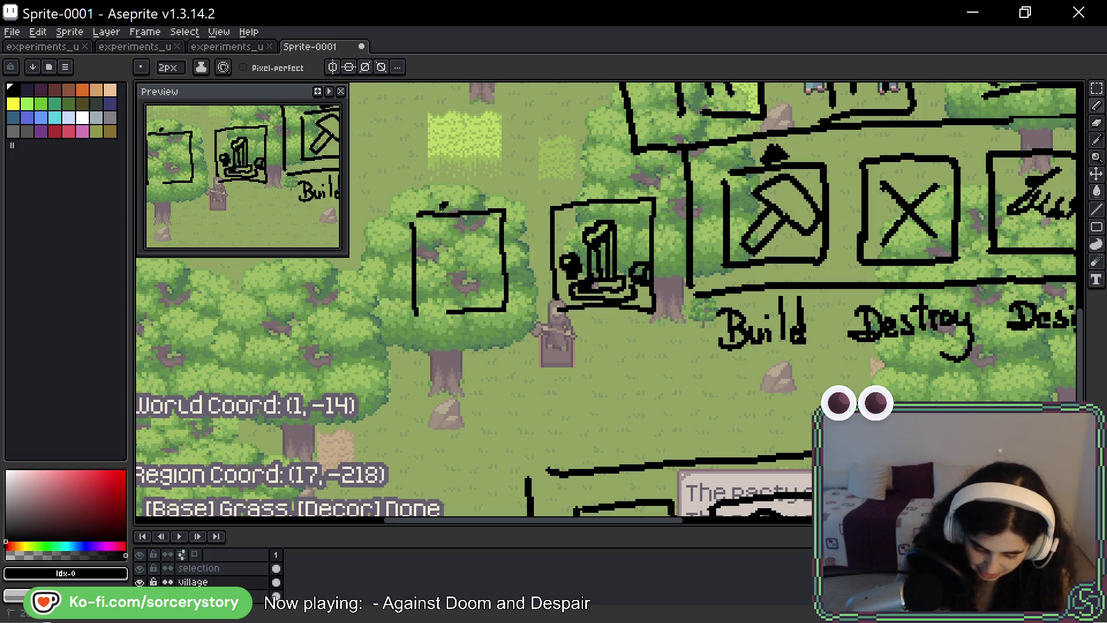
{"action": "mouse_move", "coordinate": [433, 212]}
{"action": "left_mouse_down"}
{"action": "mouse_move", "coordinate": [400, 284]}
{"action": "mouse_move", "coordinate": [400, 258]}
{"action": "left_mouse_up"}
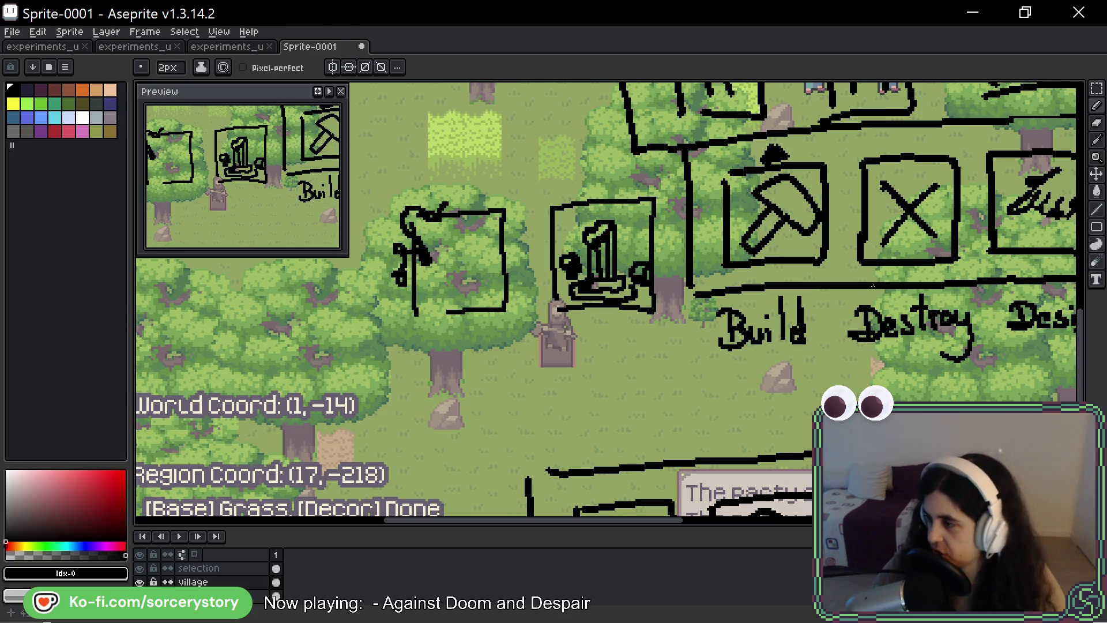
Sketch the three sides of a new empty button frame beneath the monument icon.
{"action": "mouse_move", "coordinate": [557, 359]}
{"action": "left_mouse_down"}
{"action": "mouse_move", "coordinate": [558, 411]}
{"action": "mouse_move", "coordinate": [663, 350]}
{"action": "left_mouse_up"}
{"action": "left_click_drag", "start_coordinate": [661, 350], "coordinate": [662, 417]}
{"action": "left_click_drag", "start_coordinate": [560, 419], "coordinate": [640, 418]}
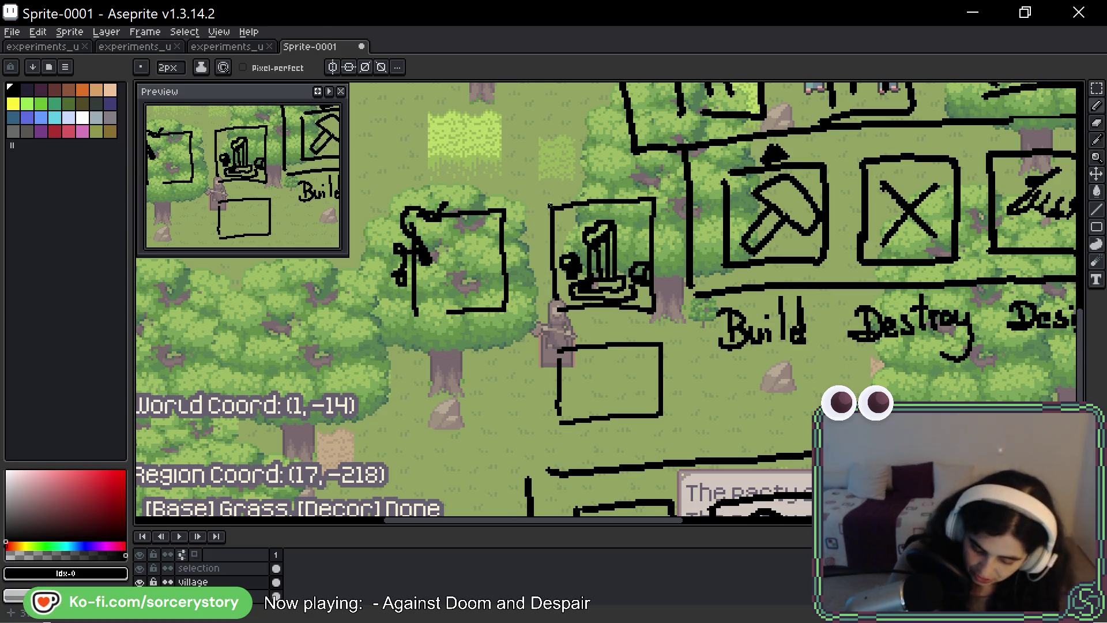
{"action": "scroll", "coordinate": [497, 183], "scroll_direction": "down", "scroll_amount": 4}
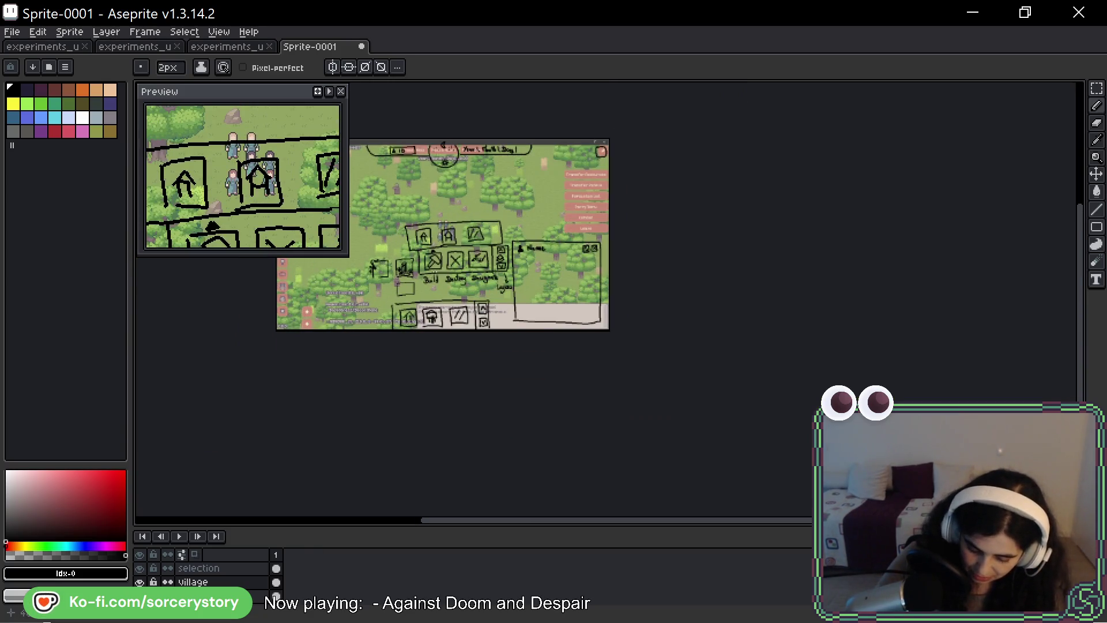
{"action": "scroll", "coordinate": [450, 260], "scroll_direction": "up", "scroll_amount": 1}
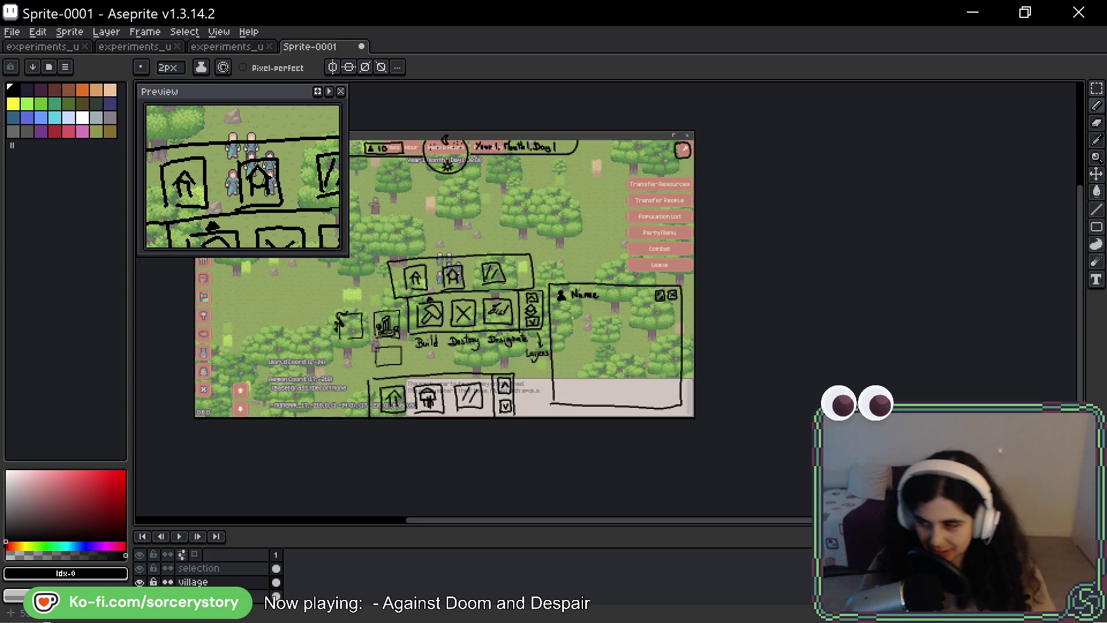
{"action": "left_click_drag", "start_coordinate": [622, 206], "coordinate": [691, 220]}
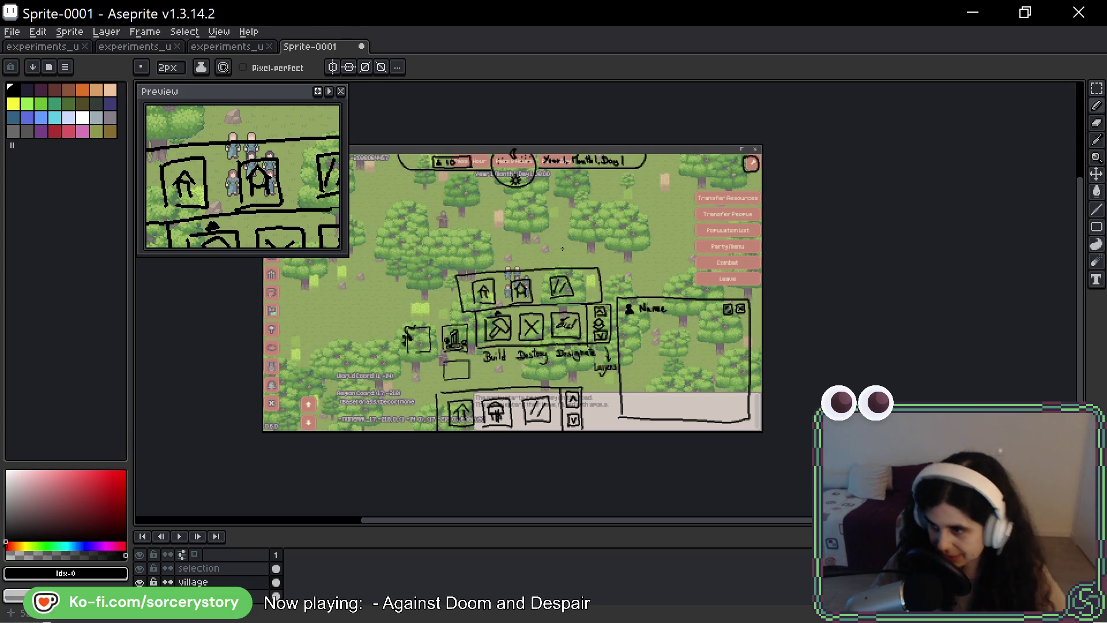
{"action": "scroll", "coordinate": [562, 247], "scroll_direction": "up", "scroll_amount": 1}
{"action": "scroll", "coordinate": [562, 249], "scroll_direction": "up", "scroll_amount": 1}
{"action": "scroll", "coordinate": [529, 352], "scroll_direction": "down", "scroll_amount": 1}
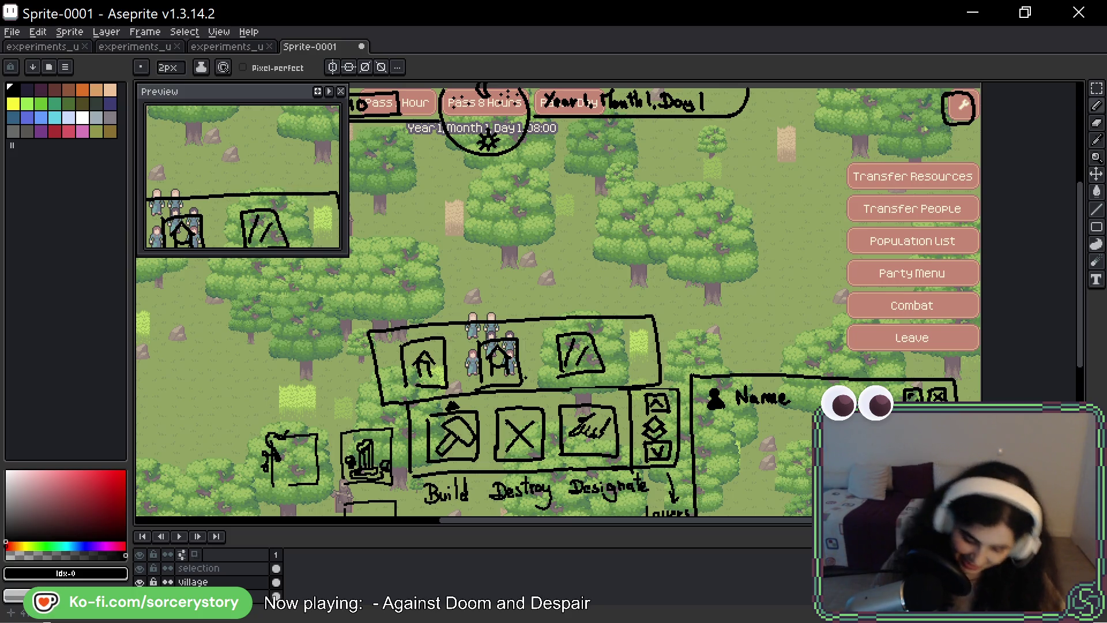
Pan up toward the top buttons and switch to the Rectangular Marquee selection tool.
{"action": "key", "text": "z"}
{"action": "left_click_drag", "start_coordinate": [530, 311], "coordinate": [579, 200]}
{"action": "key", "text": "b"}
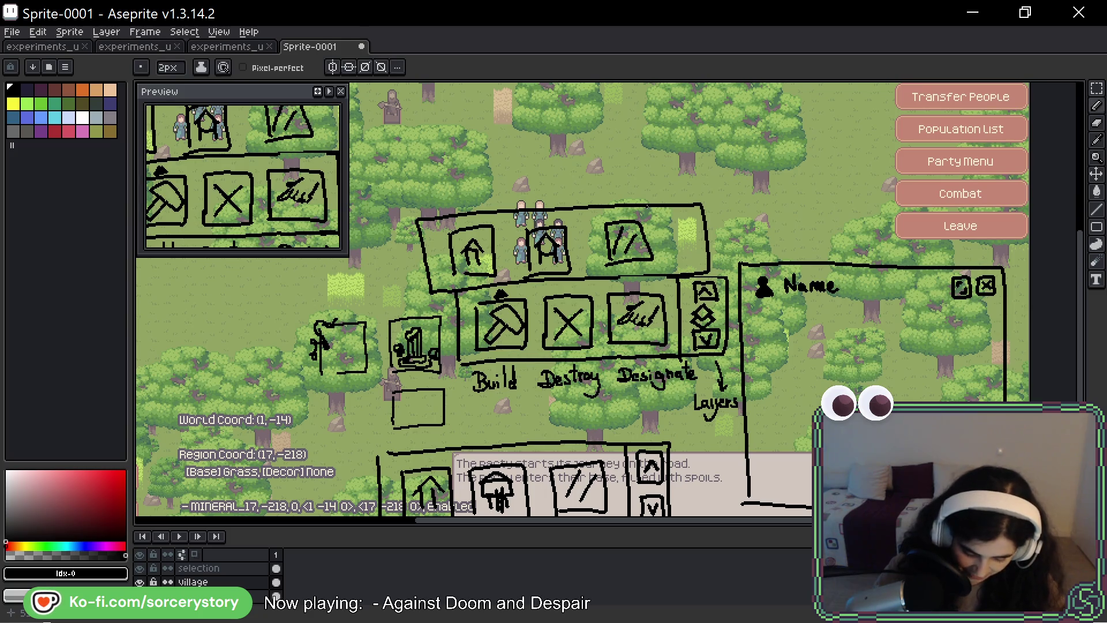
{"action": "left_click", "coordinate": [1095, 87]}
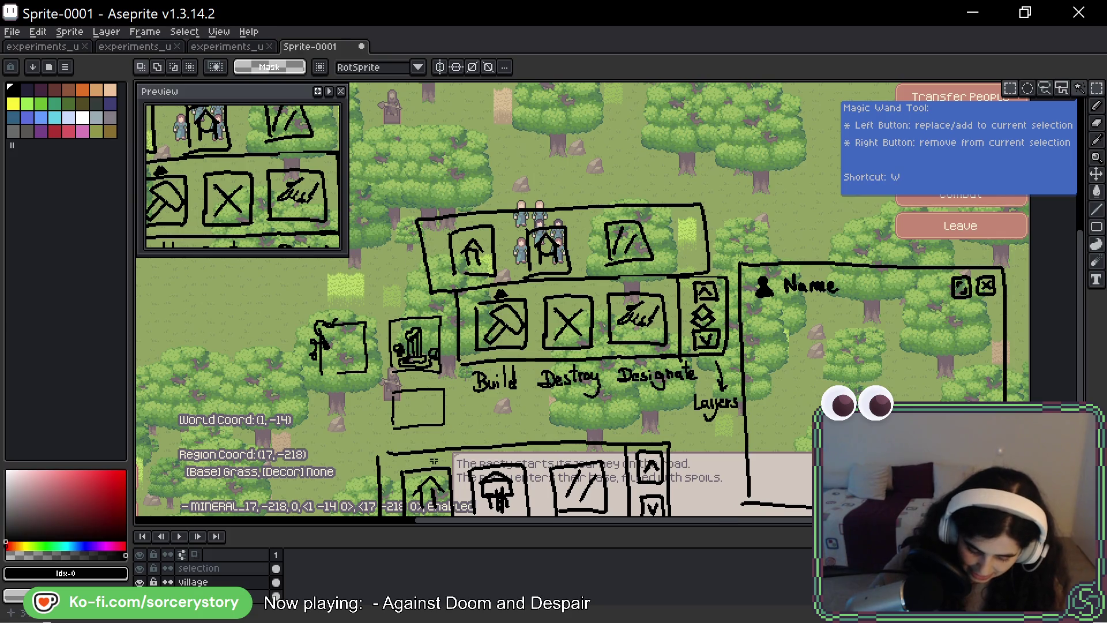
{"action": "scroll", "coordinate": [416, 372], "scroll_direction": "up", "scroll_amount": 2}
Marquee-select and delete the empty rectangle below the monument icon, then select the whole mockup.
{"action": "left_click_drag", "start_coordinate": [377, 367], "coordinate": [390, 391]}
{"action": "left_click_drag", "start_coordinate": [329, 355], "coordinate": [489, 452]}
{"action": "key", "text": "Delete"}
{"action": "key", "text": "ctrl+d"}
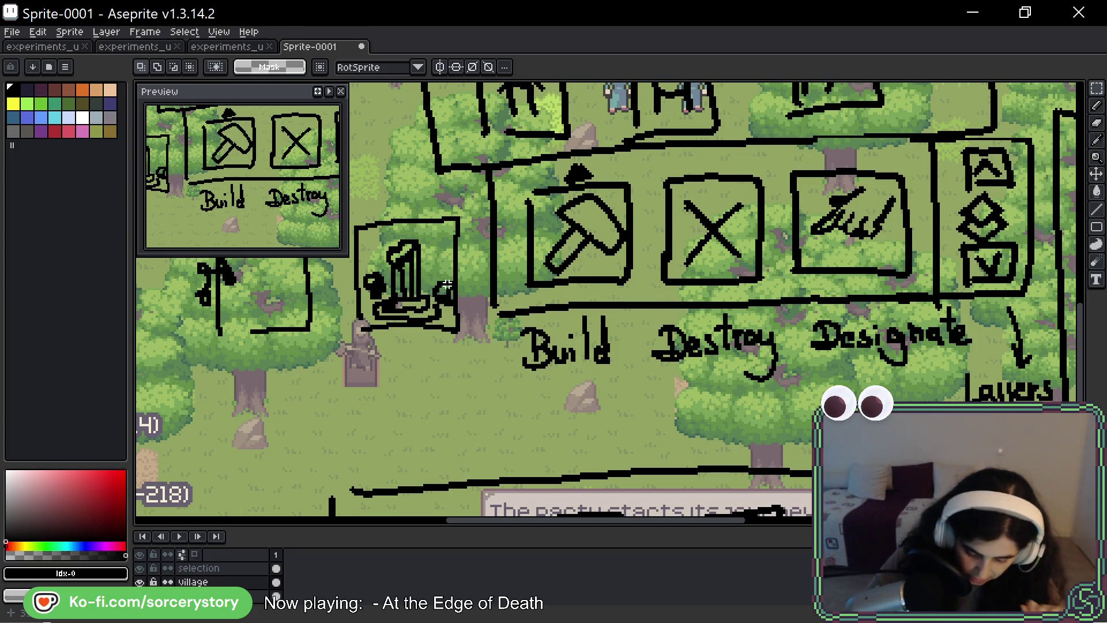
{"action": "scroll", "coordinate": [443, 286], "scroll_direction": "down", "scroll_amount": 2}
{"action": "scroll", "coordinate": [485, 227], "scroll_direction": "down", "scroll_amount": 2}
{"action": "scroll", "coordinate": [493, 260], "scroll_direction": "up", "scroll_amount": 2}
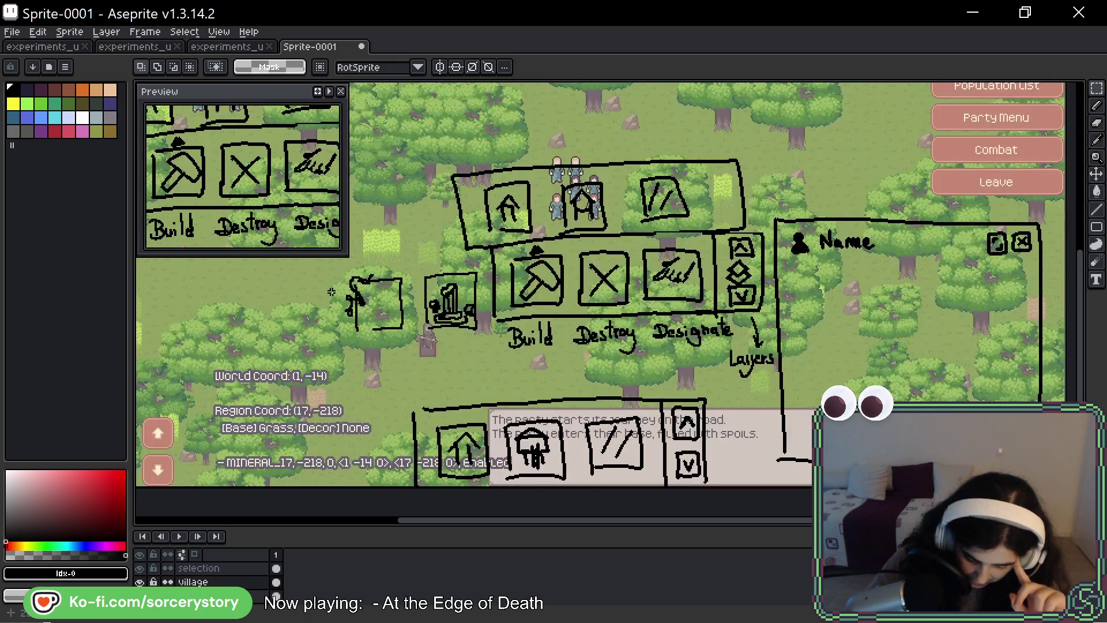
{"action": "scroll", "coordinate": [444, 286], "scroll_direction": "down", "scroll_amount": 2}
{"action": "mouse_move", "coordinate": [467, 193]}
{"action": "left_mouse_down"}
{"action": "mouse_move", "coordinate": [713, 325]}
{"action": "mouse_move", "coordinate": [673, 281]}
{"action": "left_mouse_up"}
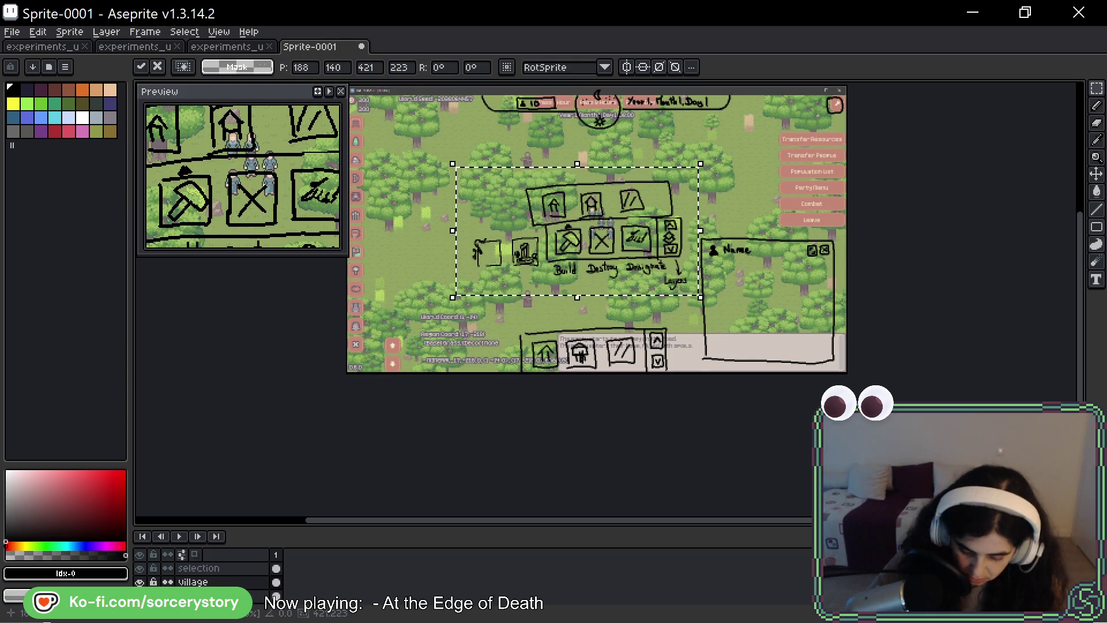
Move the monument icon to sit alone beneath the Build, Destroy and Designate labels.
{"action": "key", "text": "ctrl+d"}
{"action": "mouse_move", "coordinate": [510, 230]}
{"action": "left_mouse_down"}
{"action": "mouse_move", "coordinate": [550, 279]}
{"action": "mouse_move", "coordinate": [603, 298]}
{"action": "left_mouse_up"}
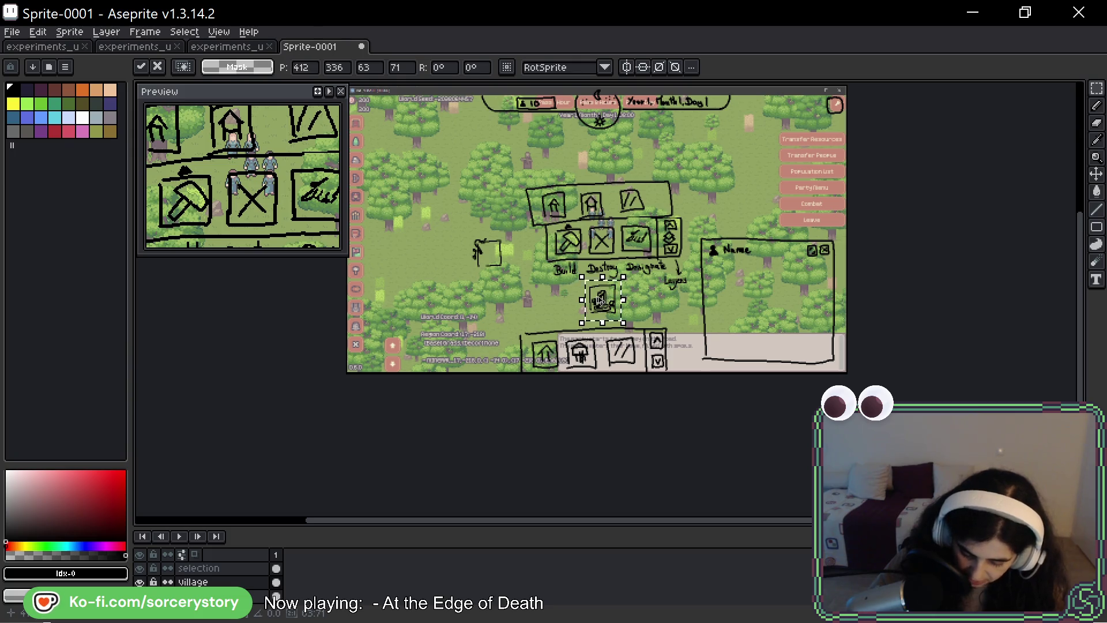
{"action": "key", "text": "ctrl+d"}
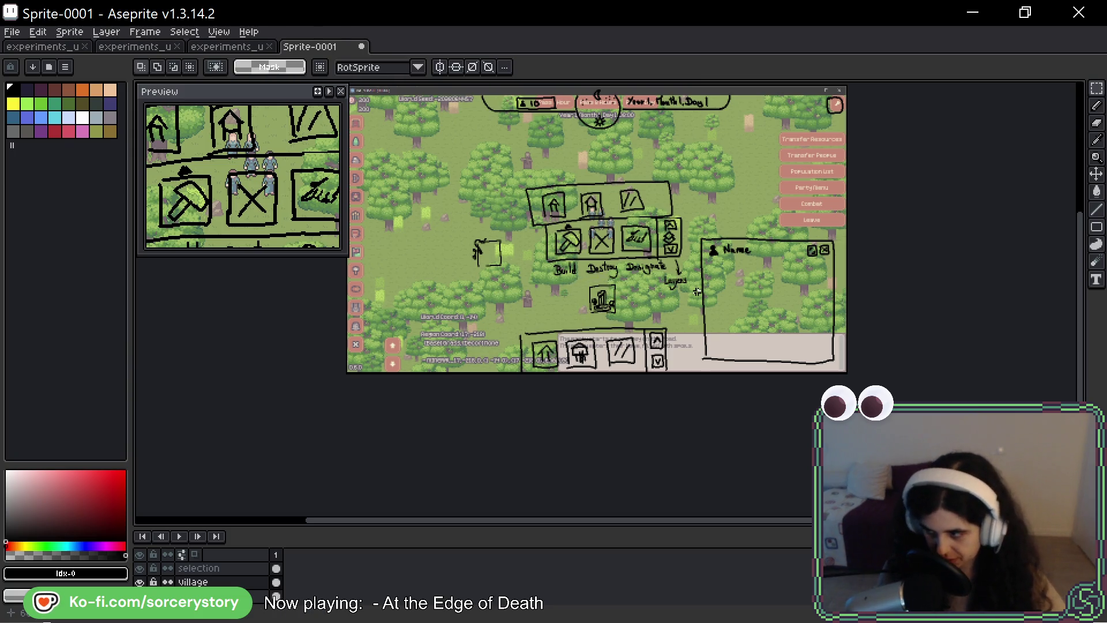